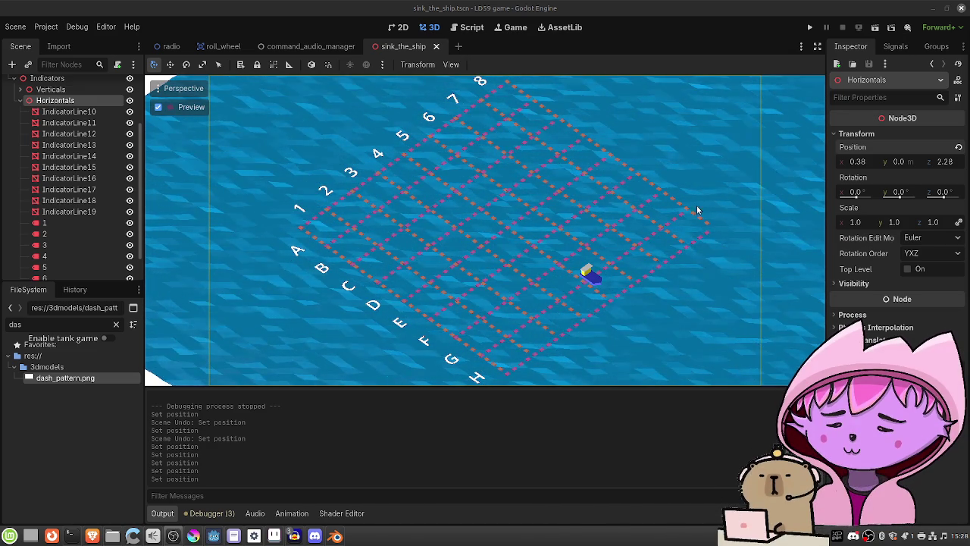
Step: Bring up the todo list notes, enlarged and moved up and to the left
{"action": "left_click", "coordinate": [235, 535]}
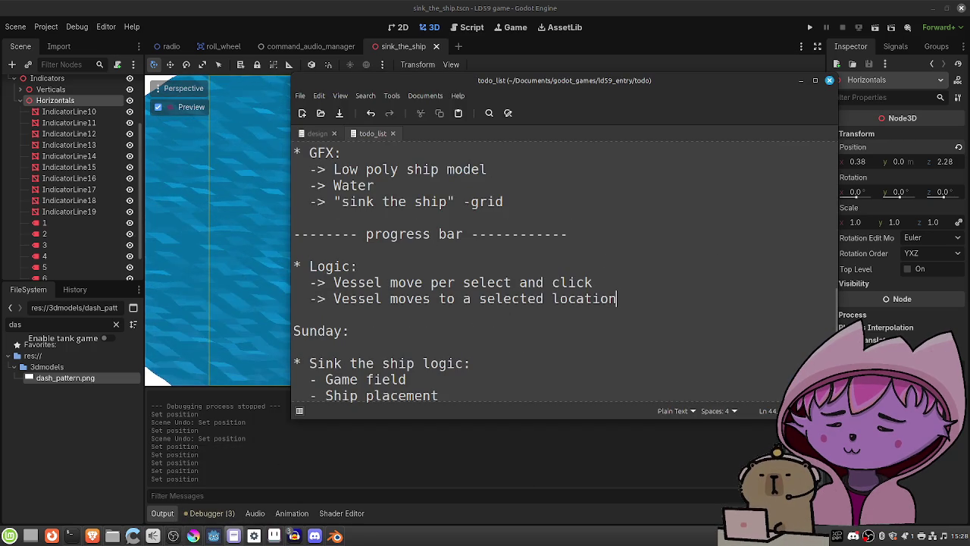
{"action": "mouse_move", "coordinate": [838, 417]}
{"action": "left_mouse_down"}
{"action": "mouse_move", "coordinate": [839, 439]}
{"action": "mouse_move", "coordinate": [864, 459]}
{"action": "left_mouse_up"}
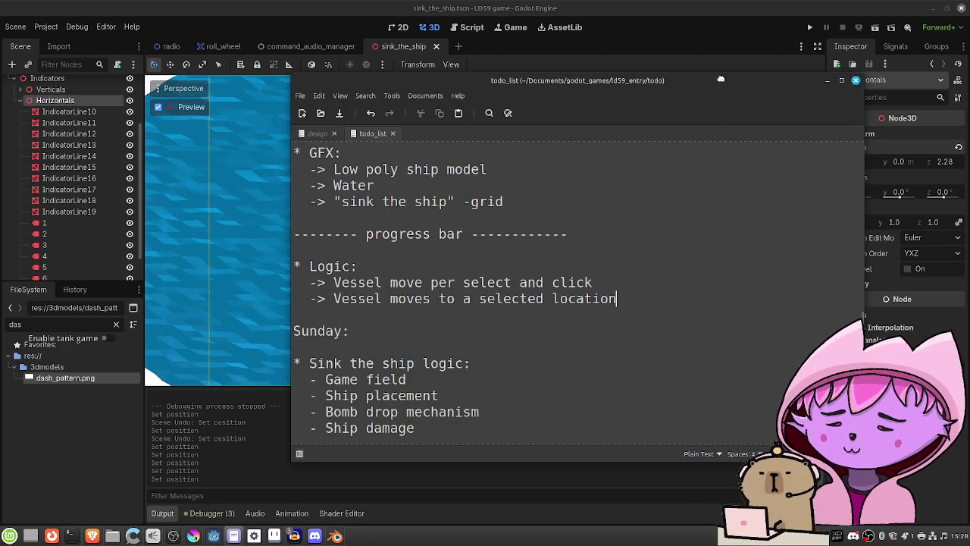
{"action": "left_click_drag", "start_coordinate": [725, 108], "coordinate": [627, 79]}
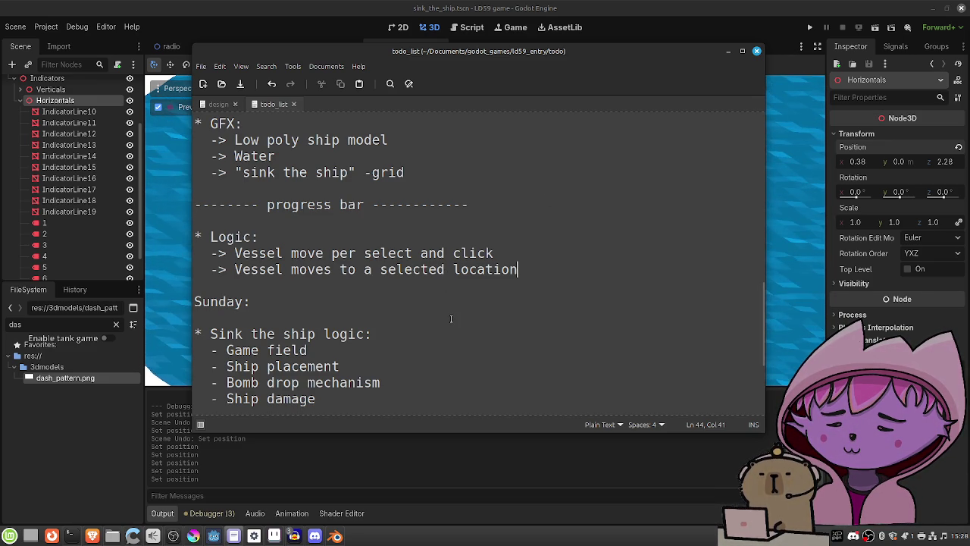
{"action": "scroll", "coordinate": [450, 311], "scroll_direction": "down", "scroll_amount": 1}
{"action": "scroll", "coordinate": [451, 318], "scroll_direction": "up", "scroll_amount": 1}
{"action": "scroll", "coordinate": [451, 319], "scroll_direction": "down", "scroll_amount": 4}
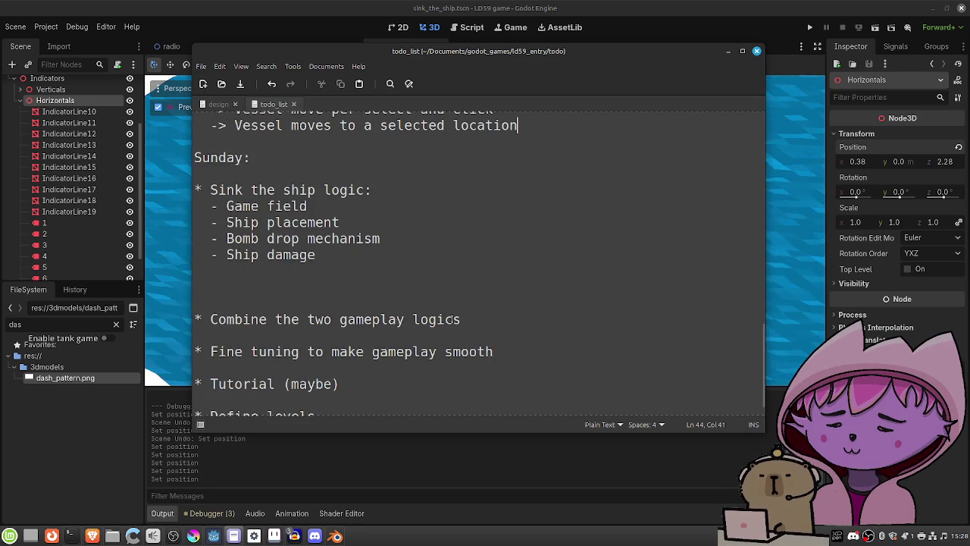
{"action": "scroll", "coordinate": [451, 320], "scroll_direction": "up", "scroll_amount": 3}
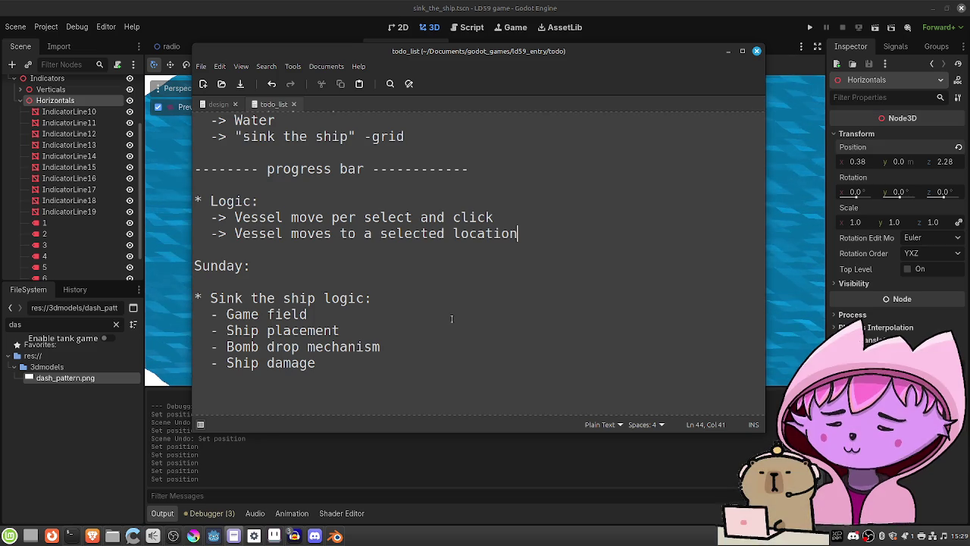
Step: Select the two Vessel logic items in the todo list, then hide the notes
{"action": "left_click", "coordinate": [433, 254]}
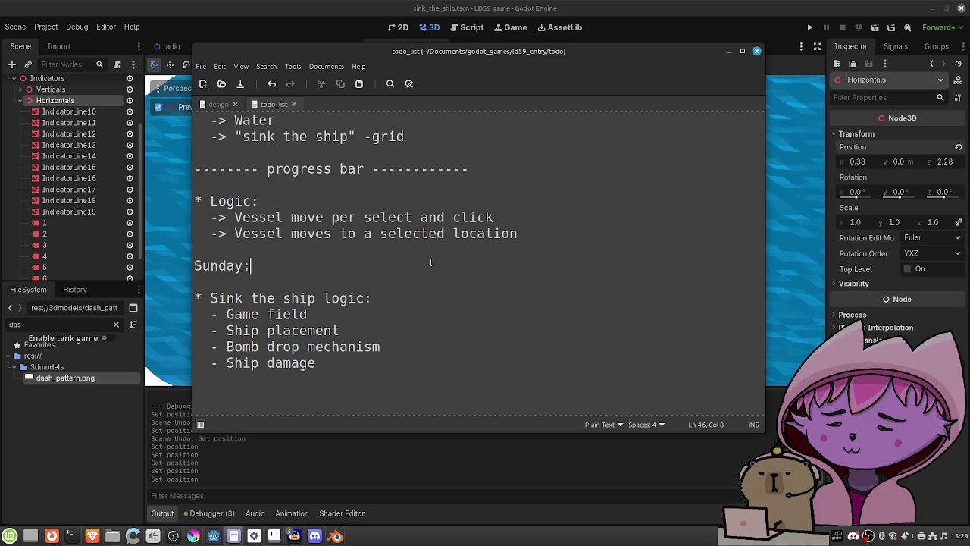
{"action": "key", "text": "alt+Tab"}
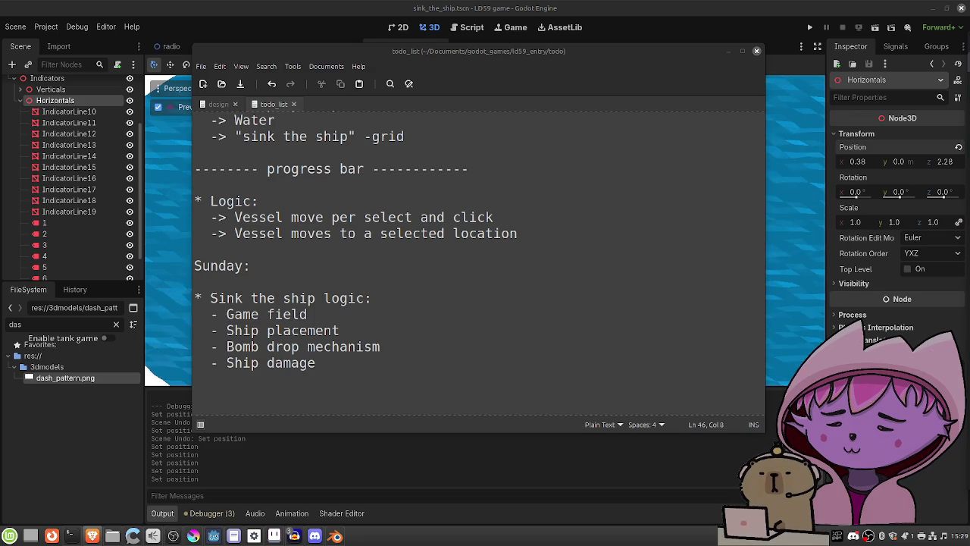
{"action": "left_click", "coordinate": [411, 194]}
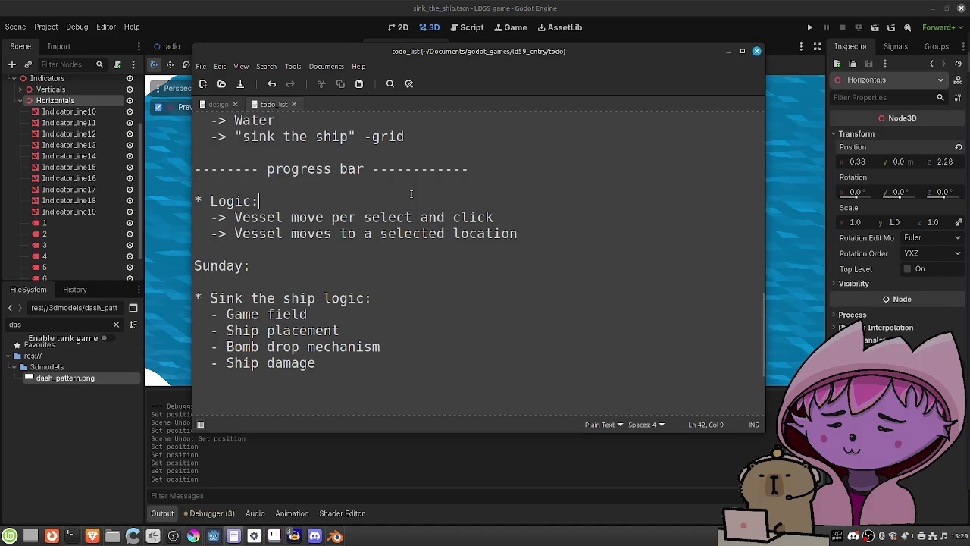
{"action": "scroll", "coordinate": [455, 195], "scroll_direction": "up", "scroll_amount": 2}
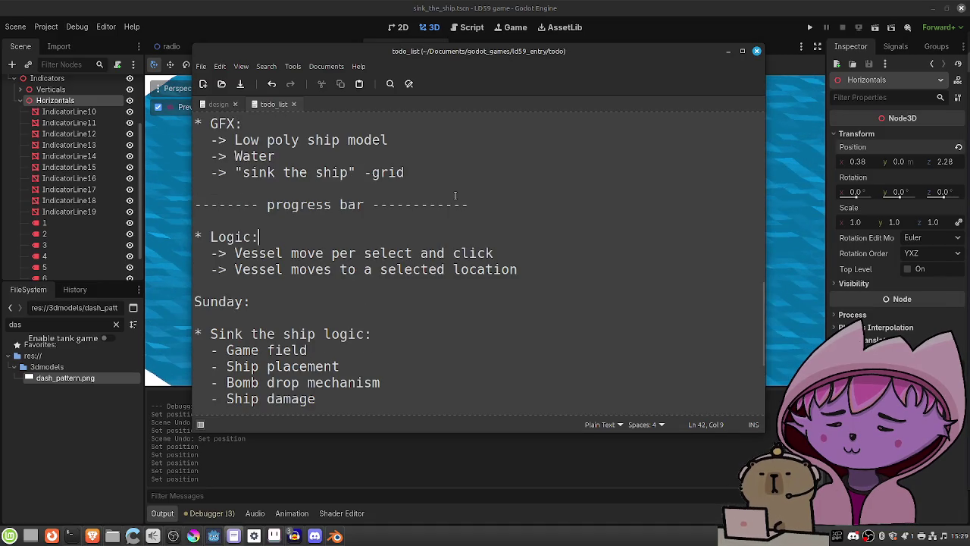
{"action": "scroll", "coordinate": [455, 195], "scroll_direction": "down", "scroll_amount": 2}
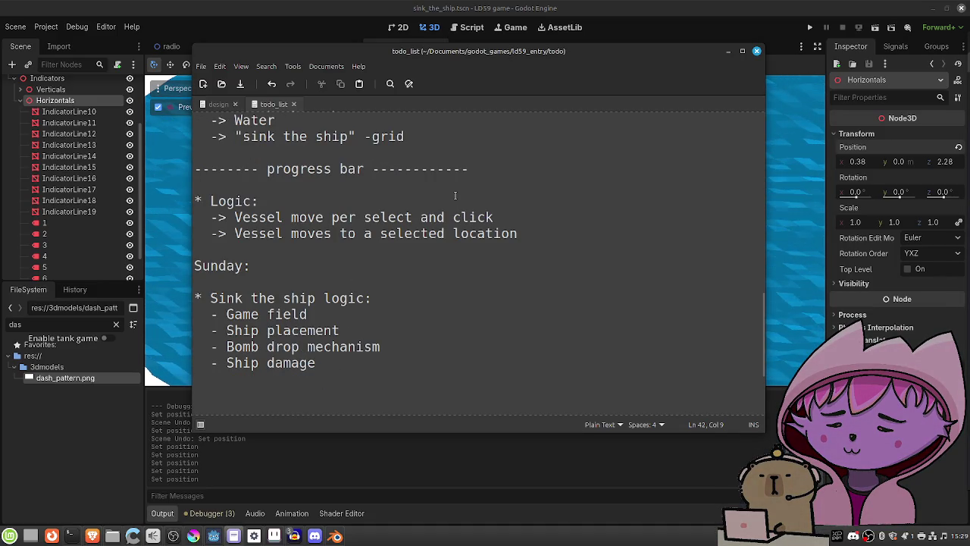
{"action": "left_click_drag", "start_coordinate": [527, 234], "coordinate": [211, 219]}
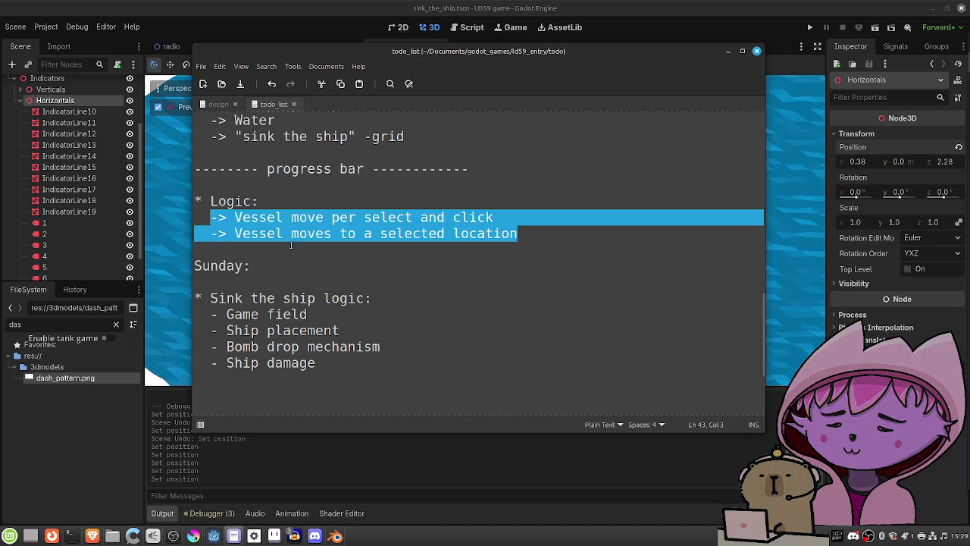
{"action": "key", "text": "alt+Tab"}
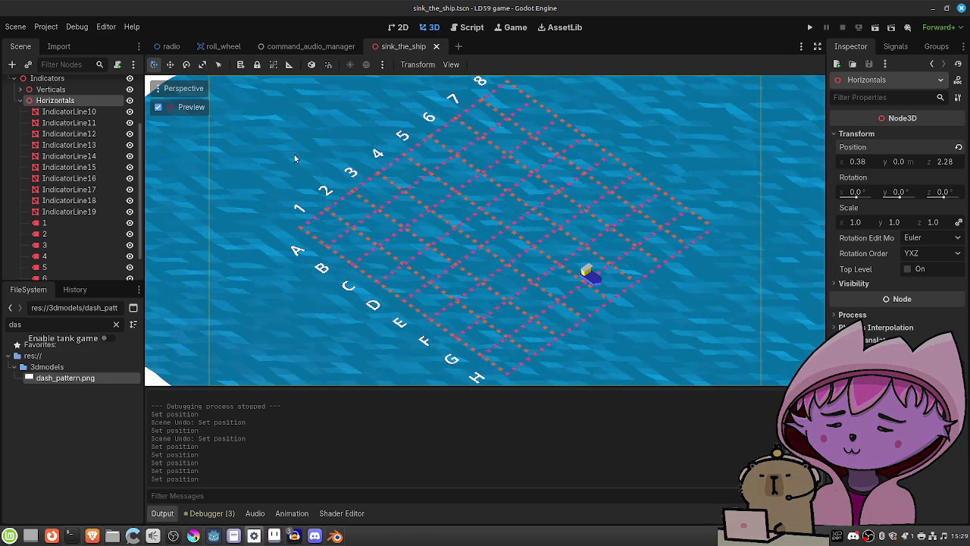
Step: Collapse Horizontals, turn off the camera preview, tilt the grid view, and select cargo_ship
{"action": "left_click", "coordinate": [20, 100]}
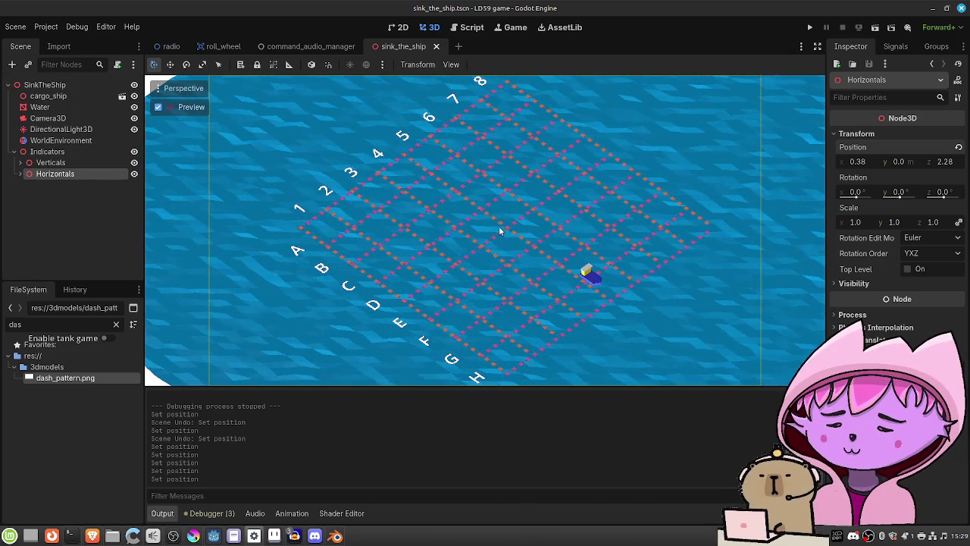
{"action": "left_click", "coordinate": [159, 107]}
{"action": "mouse_move", "coordinate": [346, 257]}
{"action": "left_mouse_down"}
{"action": "mouse_move", "coordinate": [334, 299]}
{"action": "mouse_move", "coordinate": [318, 288]}
{"action": "mouse_move", "coordinate": [354, 259]}
{"action": "mouse_move", "coordinate": [335, 258]}
{"action": "mouse_move", "coordinate": [334, 273]}
{"action": "left_mouse_up"}
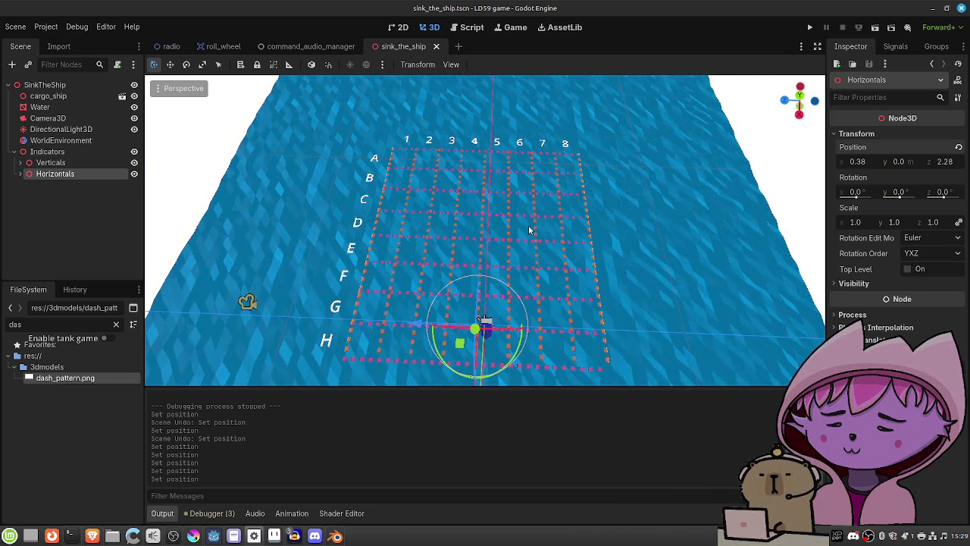
{"action": "left_click_drag", "start_coordinate": [529, 229], "coordinate": [515, 196]}
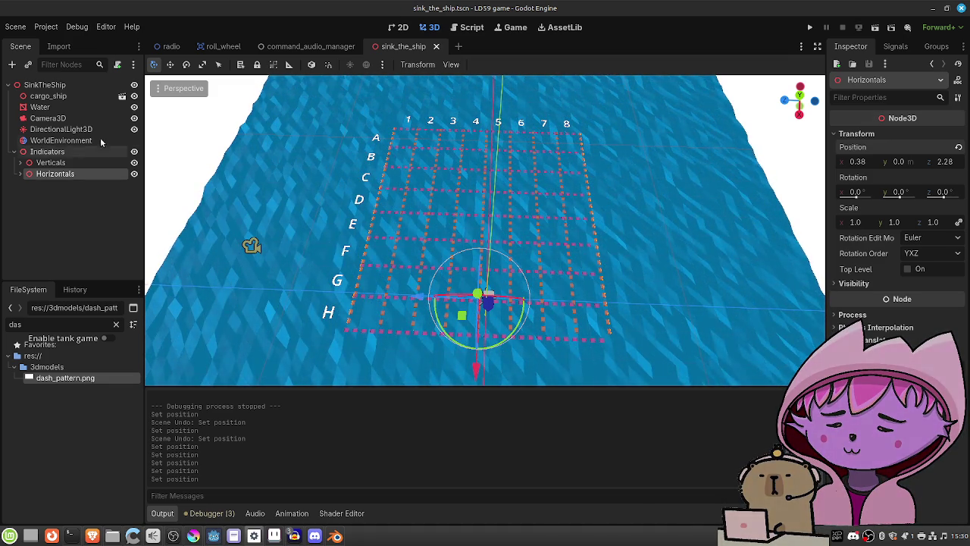
{"action": "left_click", "coordinate": [84, 99]}
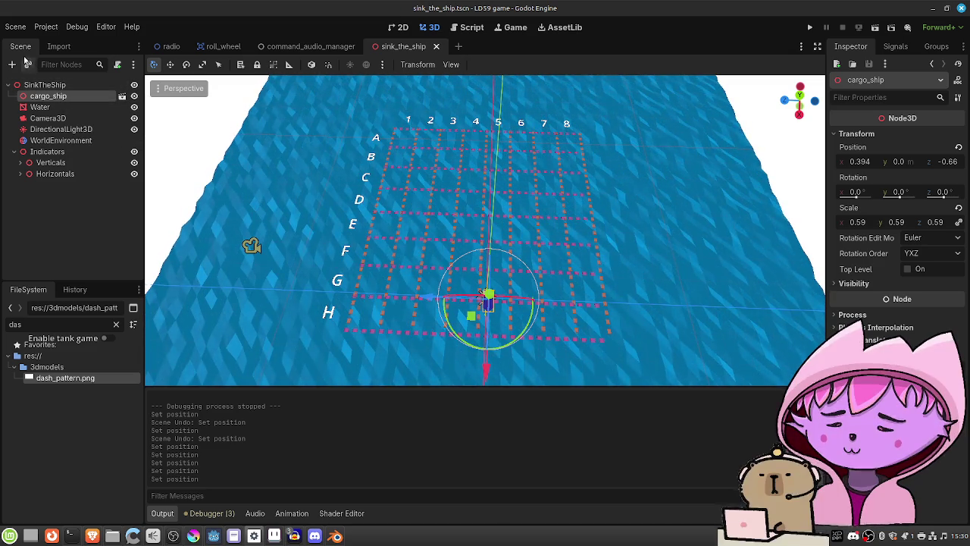
{"action": "left_click", "coordinate": [15, 27]}
Step: Create a new 3D scene and rename its root node to Vessel
{"action": "left_click", "coordinate": [20, 41]}
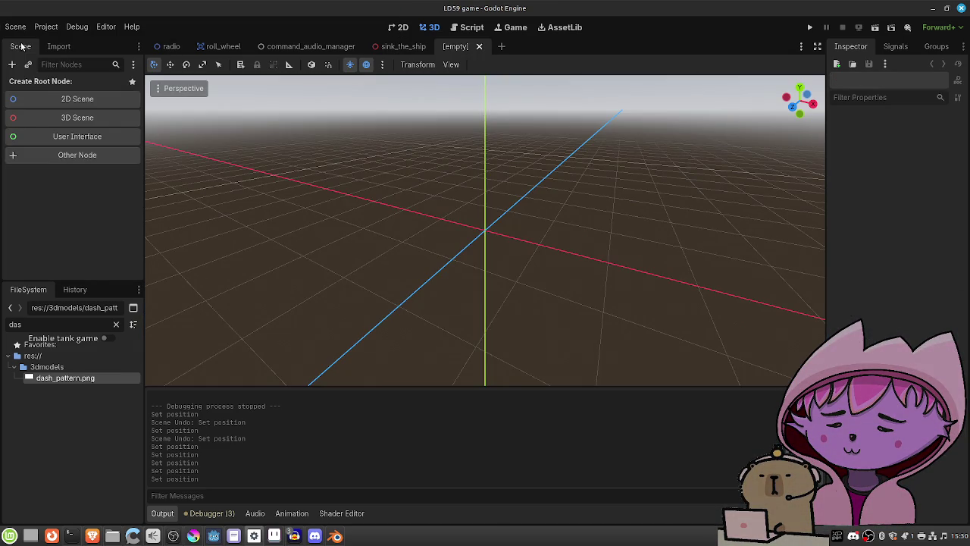
{"action": "left_click", "coordinate": [32, 119]}
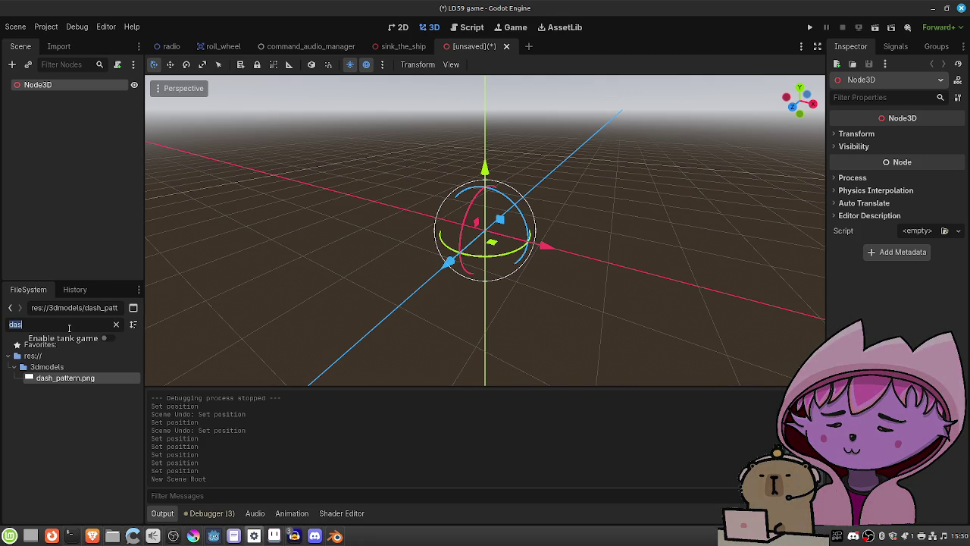
{"action": "type", "text": "carg"}
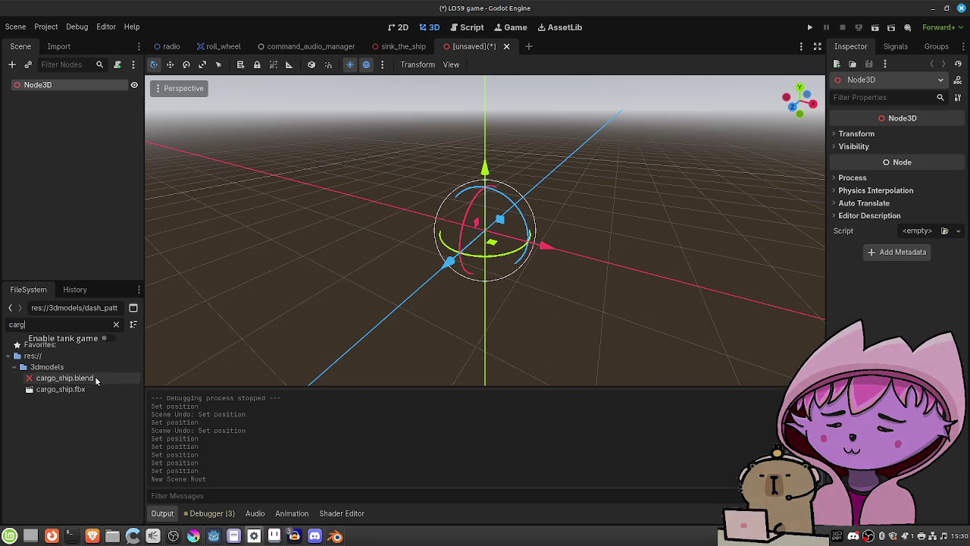
{"action": "double_click", "coordinate": [57, 84]}
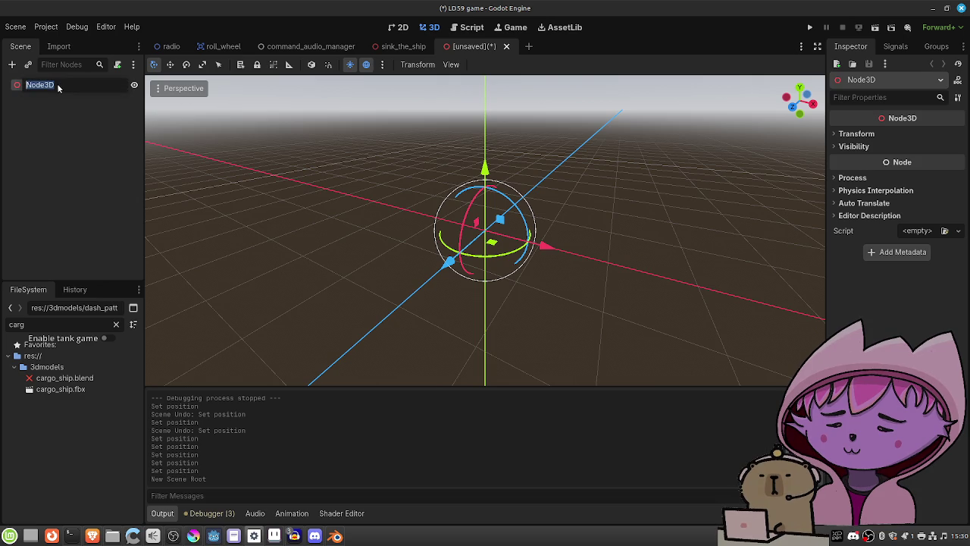
{"action": "type", "text": "Vessel"}
{"action": "key", "text": "Return"}
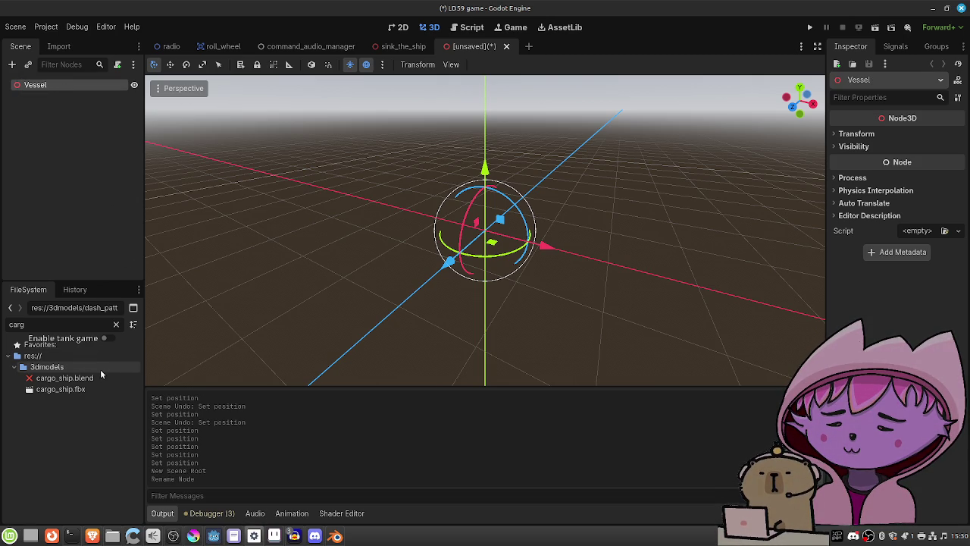
Step: Add cargo_ship.fbx under Vessel and set its x and z position to 0
{"action": "left_click", "coordinate": [73, 390]}
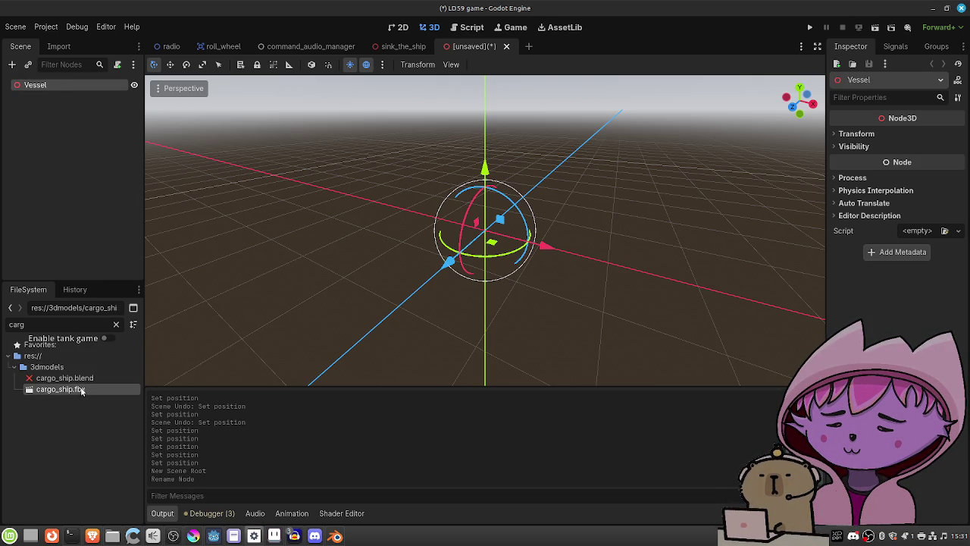
{"action": "mouse_move", "coordinate": [46, 393]}
{"action": "left_mouse_down"}
{"action": "mouse_move", "coordinate": [504, 205]}
{"action": "mouse_move", "coordinate": [496, 213]}
{"action": "left_mouse_up"}
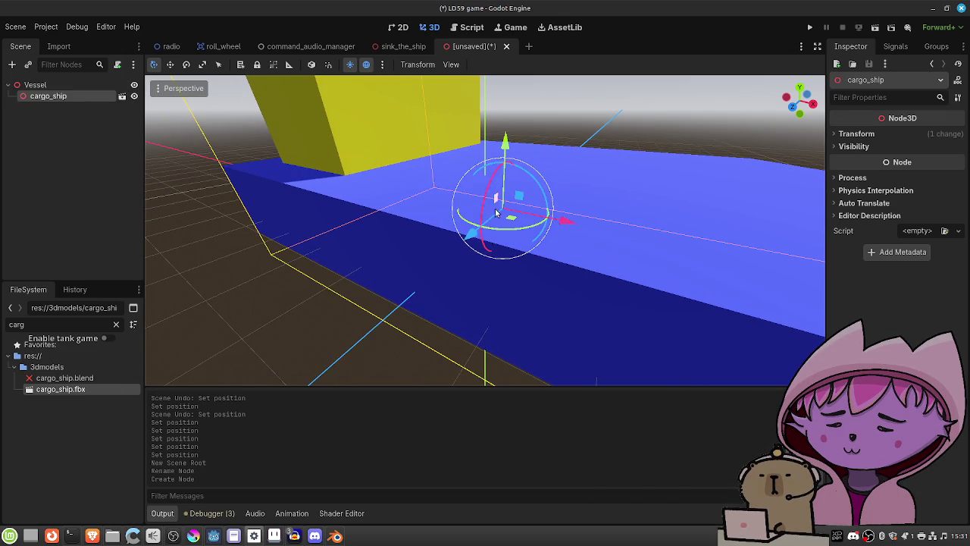
{"action": "left_click", "coordinate": [856, 133]}
{"action": "left_click", "coordinate": [869, 164]}
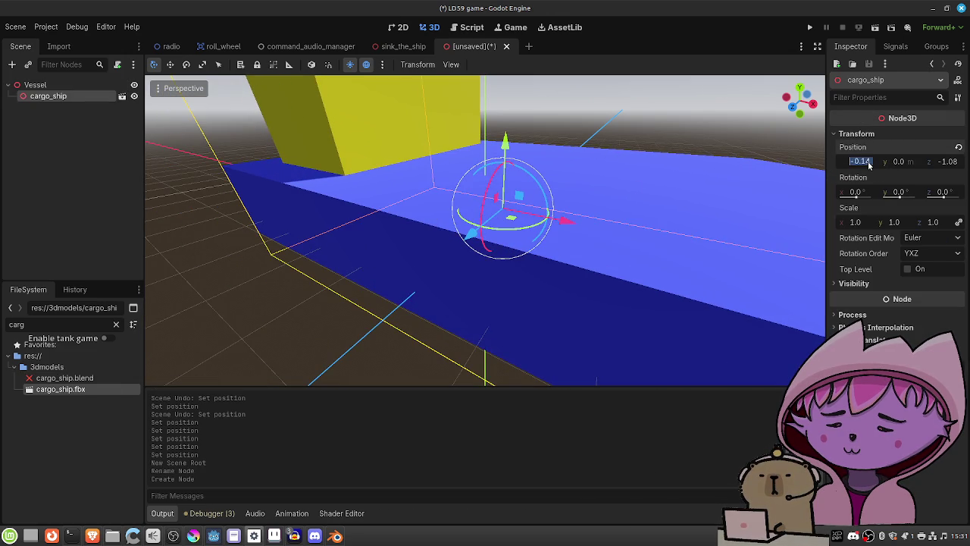
{"action": "type", "text": "0"}
{"action": "left_click", "coordinate": [952, 162]}
{"action": "type", "text": "0"}
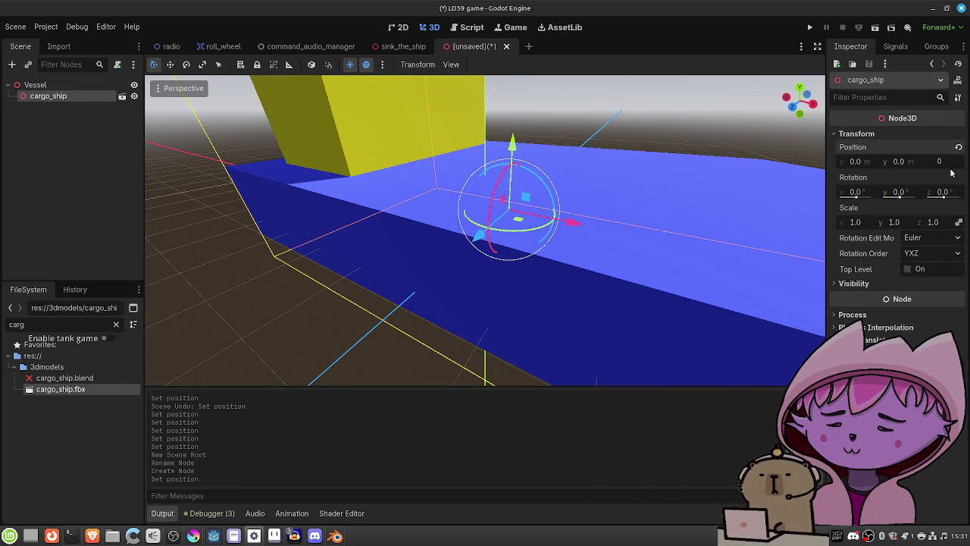
{"action": "key", "text": "Return"}
{"action": "scroll", "coordinate": [244, 80], "scroll_direction": "down", "scroll_amount": 5}
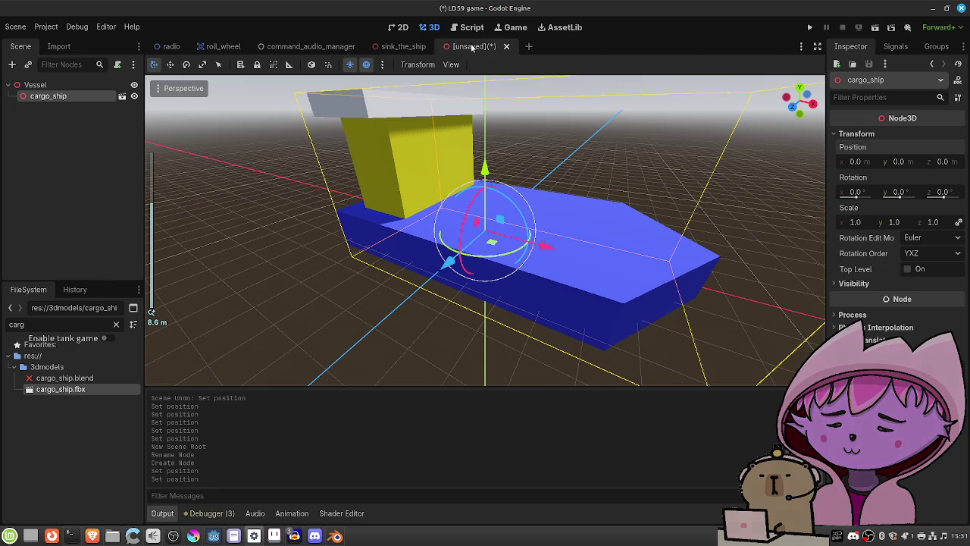
Step: Reset the sink_the_ship ship's scale to 1, check the camera preview, then save the new scene
{"action": "left_click", "coordinate": [403, 46]}
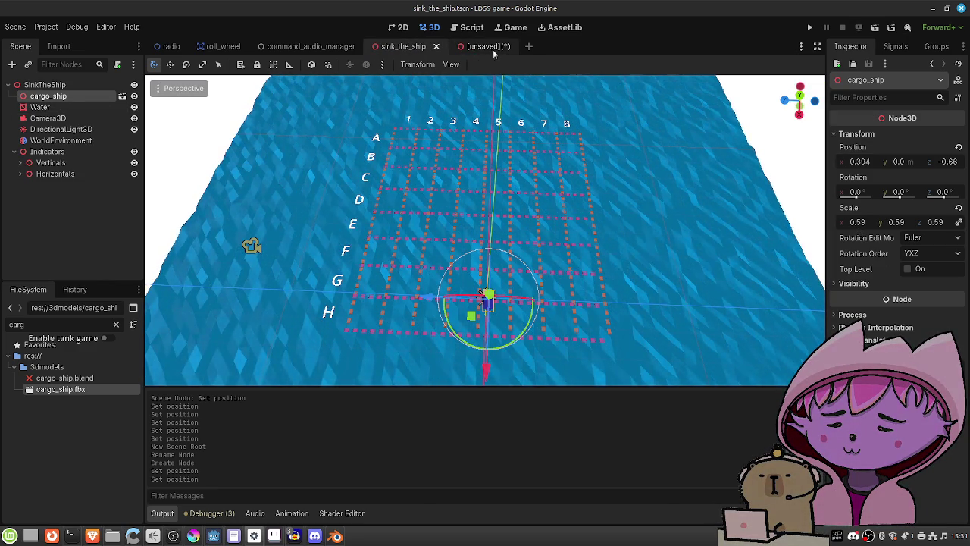
{"action": "left_click", "coordinate": [958, 210]}
{"action": "mouse_move", "coordinate": [591, 268]}
{"action": "left_mouse_down"}
{"action": "mouse_move", "coordinate": [498, 232]}
{"action": "mouse_move", "coordinate": [628, 222]}
{"action": "mouse_move", "coordinate": [686, 238]}
{"action": "mouse_move", "coordinate": [690, 231]}
{"action": "mouse_move", "coordinate": [579, 173]}
{"action": "left_mouse_up"}
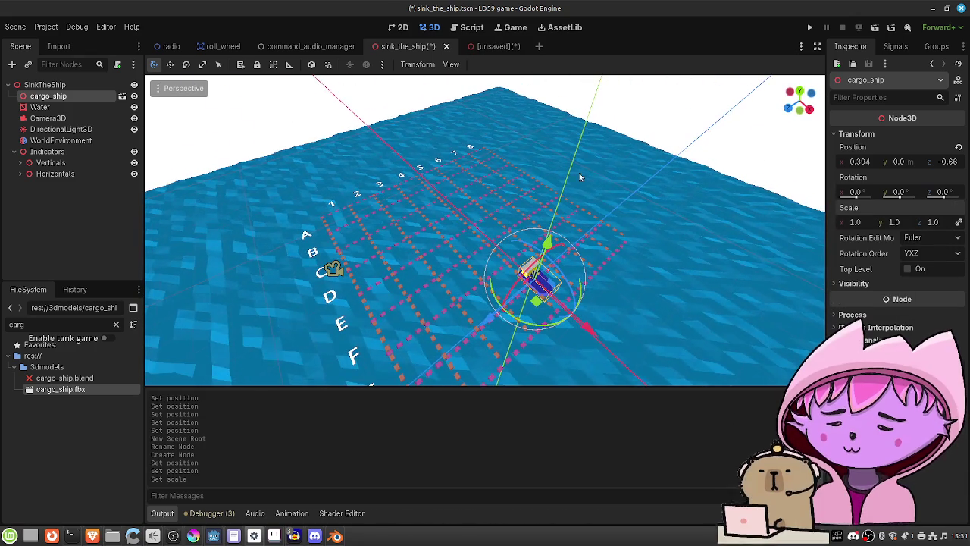
{"action": "left_click", "coordinate": [78, 117]}
{"action": "left_click", "coordinate": [157, 108]}
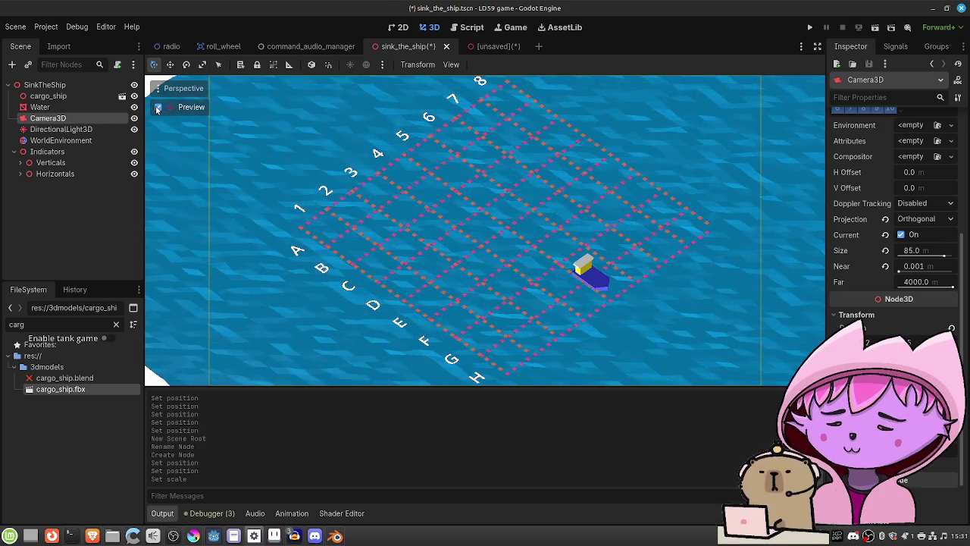
{"action": "left_click", "coordinate": [157, 108]}
{"action": "left_click", "coordinate": [493, 44]}
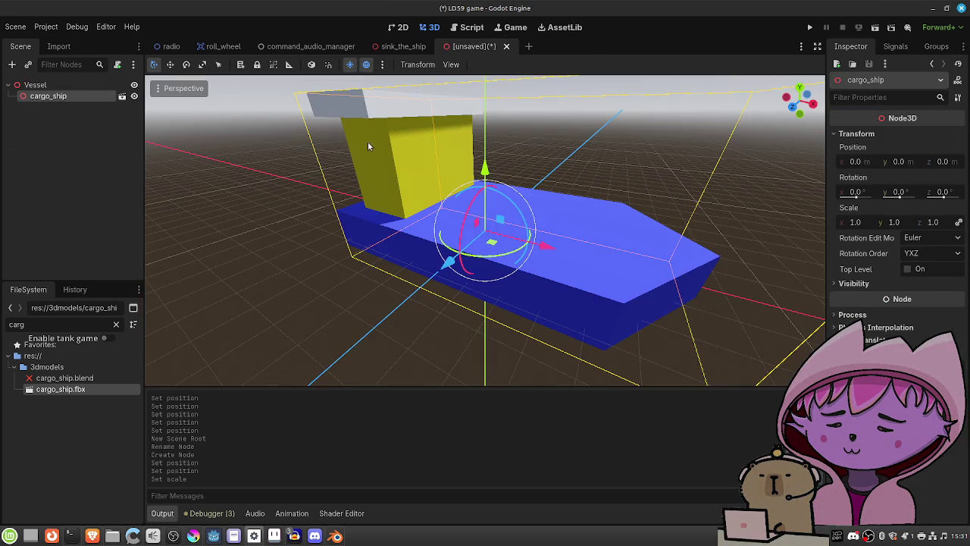
{"action": "key", "text": "ctrl+s"}
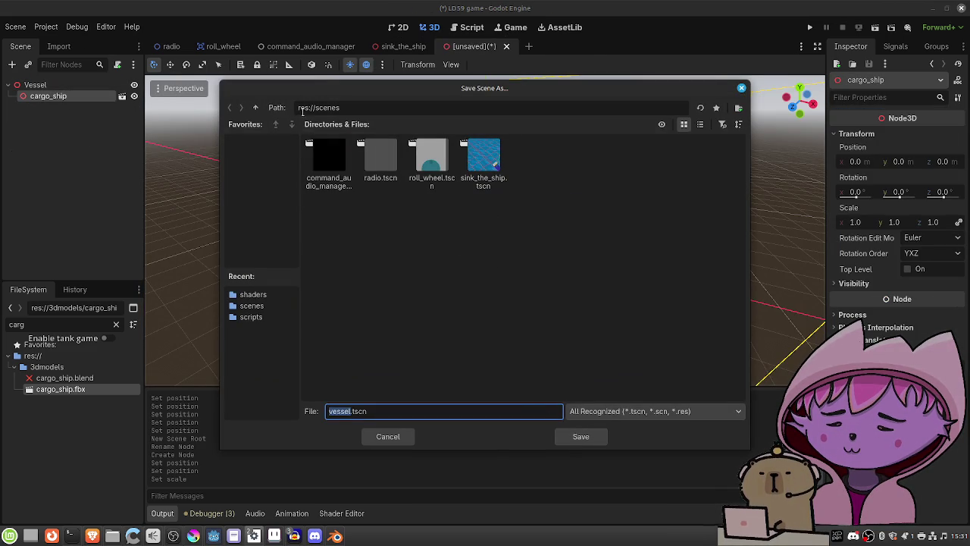
Step: Save the scene as vessel.tscn, zoom out, and return to sink_the_ship
{"action": "left_click", "coordinate": [580, 436]}
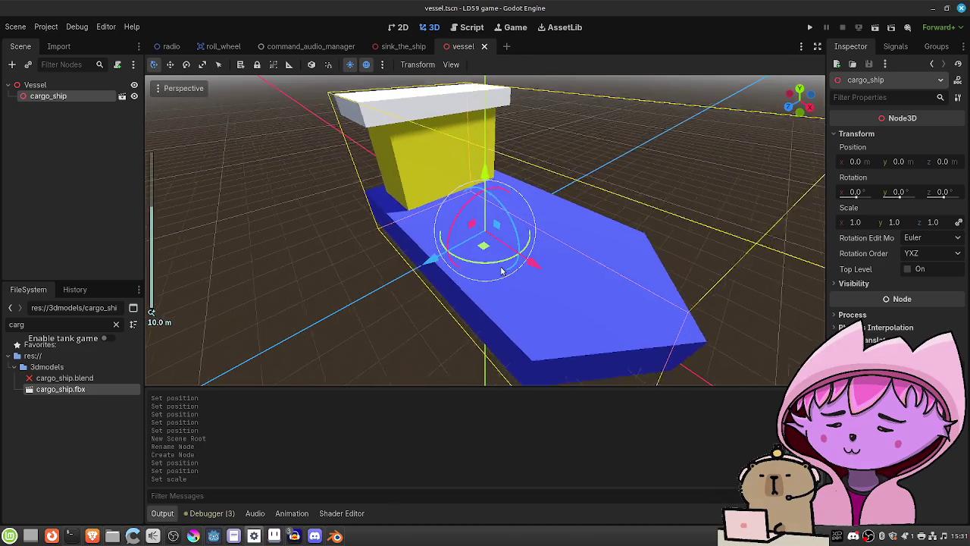
{"action": "scroll", "coordinate": [501, 270], "scroll_direction": "down", "scroll_amount": 5}
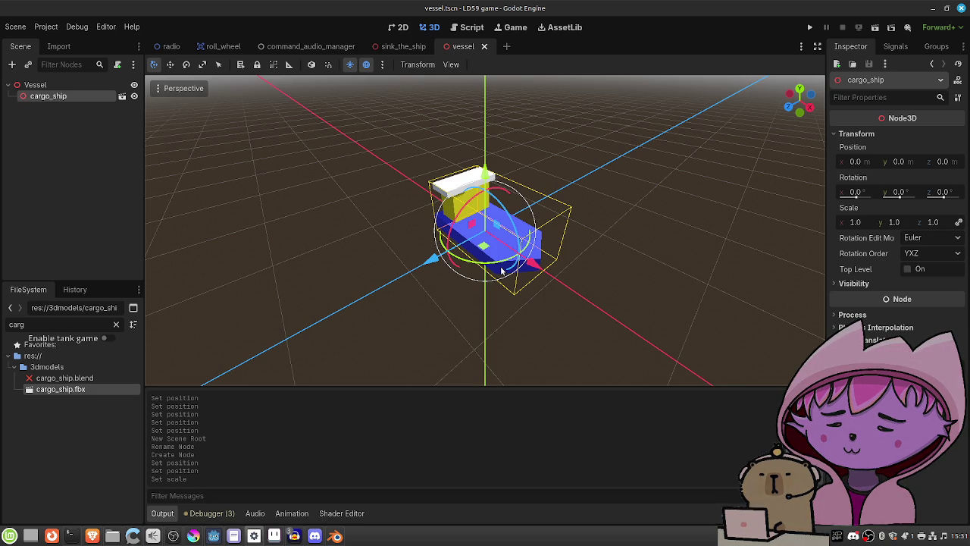
{"action": "left_click", "coordinate": [405, 49]}
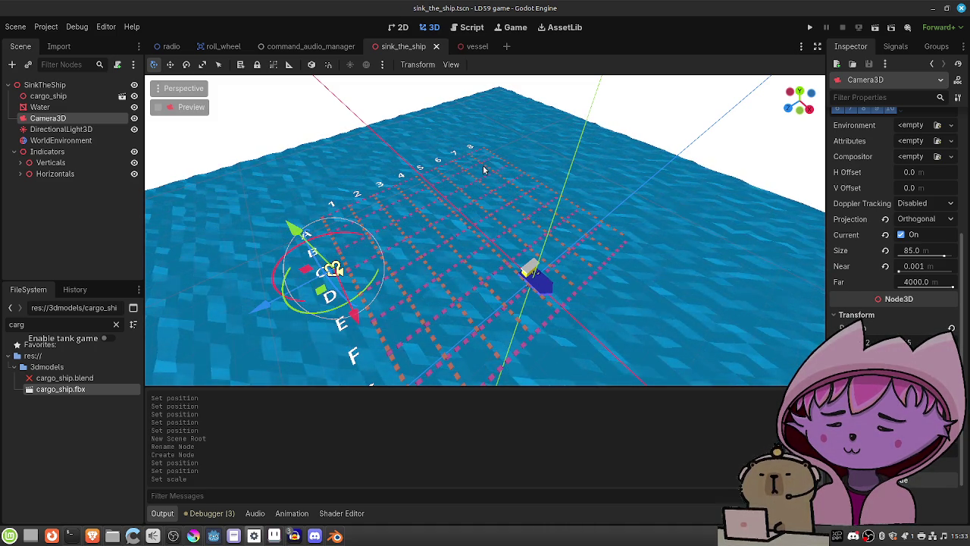
{"action": "left_click", "coordinate": [476, 47]}
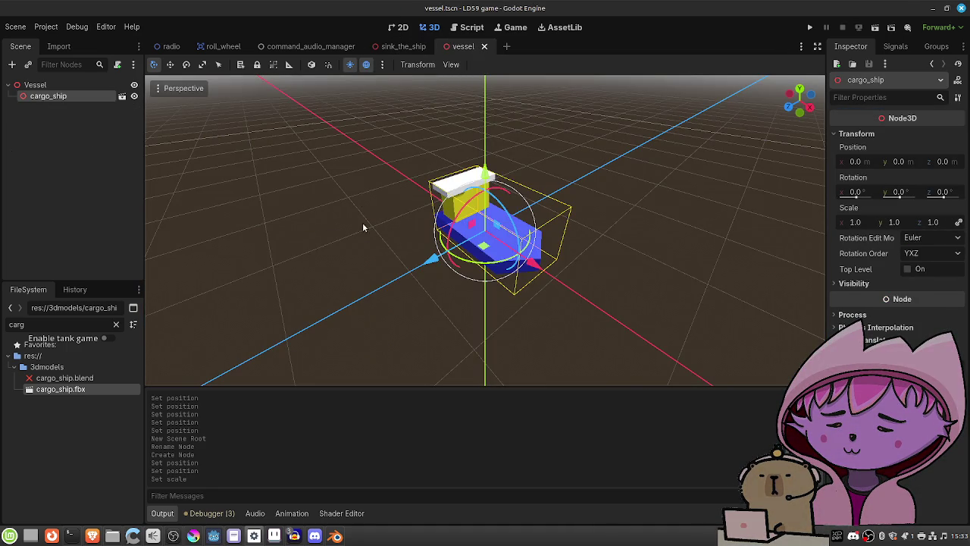
{"action": "scroll", "coordinate": [367, 247], "scroll_direction": "down", "scroll_amount": 4}
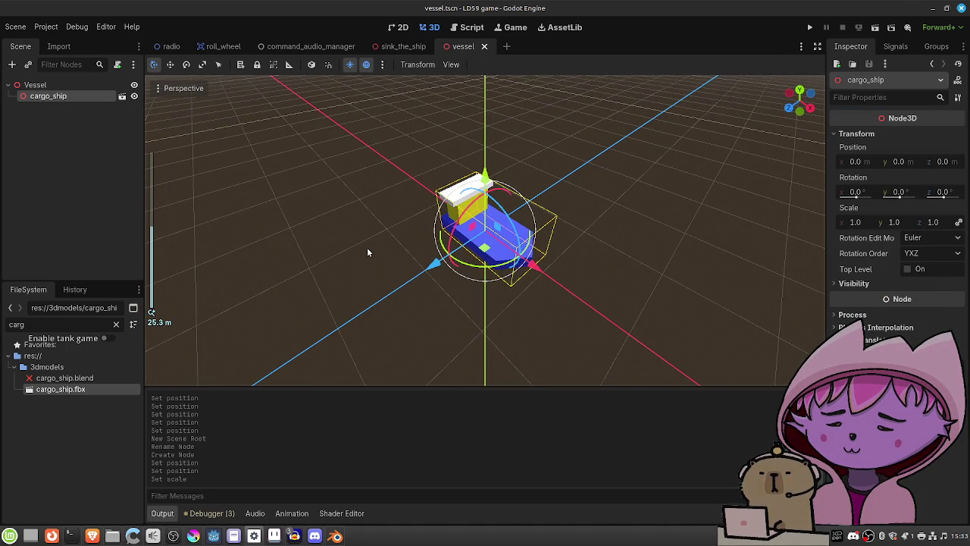
{"action": "scroll", "coordinate": [367, 247], "scroll_direction": "up", "scroll_amount": 2}
{"action": "left_click", "coordinate": [39, 86]}
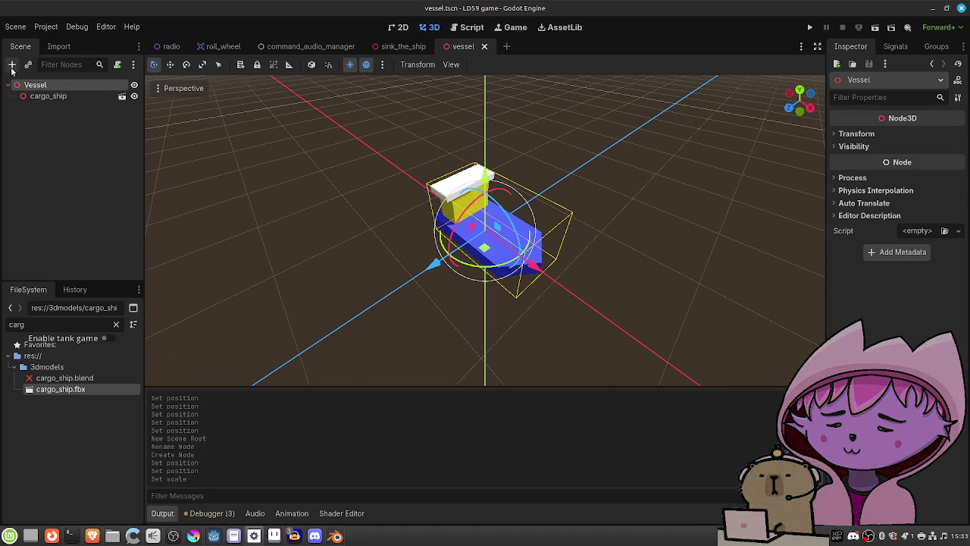
Step: Add an Area3D node under Vessel by searching 'area3'
{"action": "left_click", "coordinate": [13, 65]}
{"action": "type", "text": "area2"}
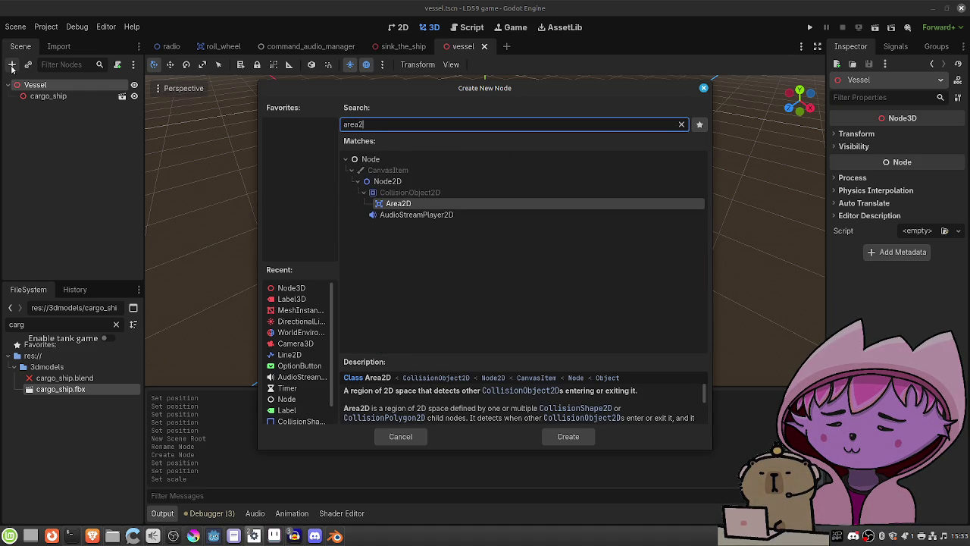
{"action": "key", "text": "BackSpace"}
{"action": "type", "text": "3"}
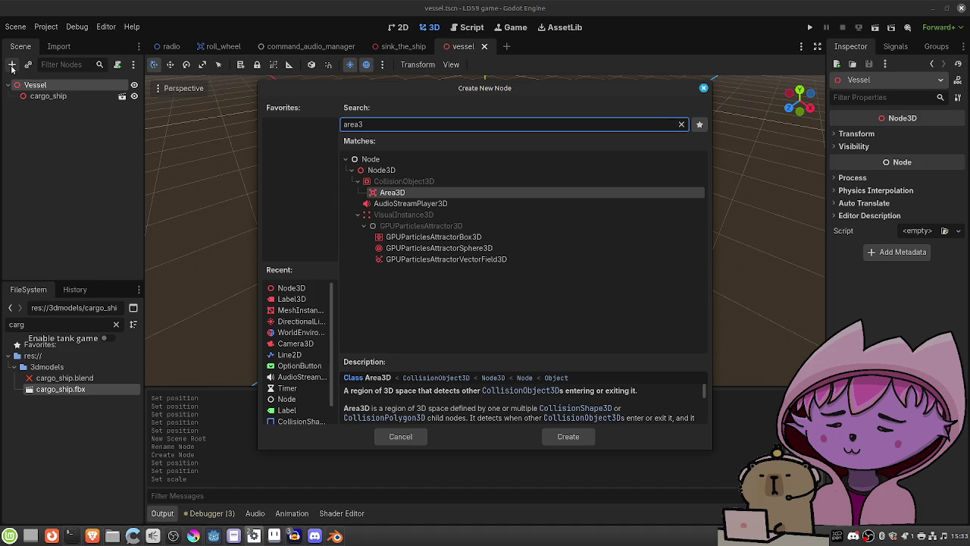
{"action": "key", "text": "Return"}
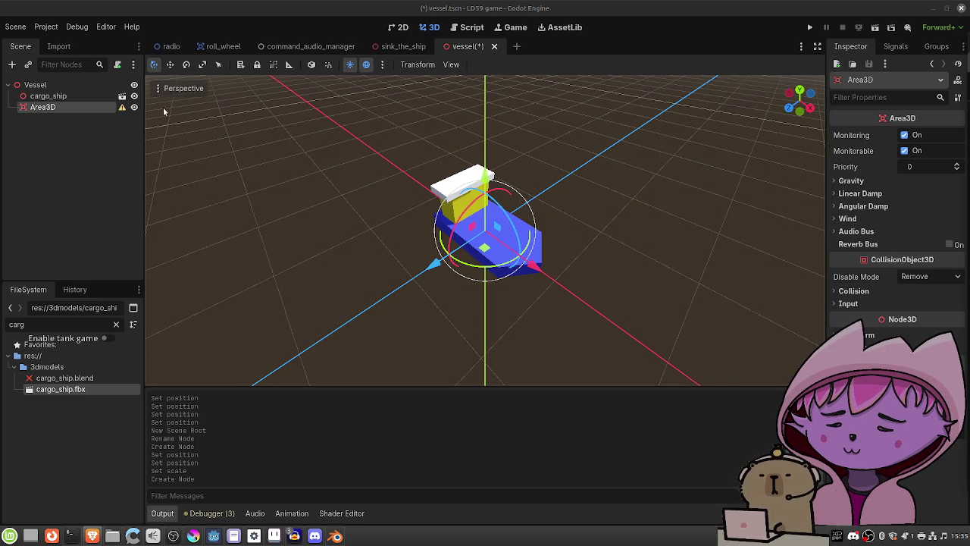
Step: Open the Area3D class documentation from the Inspector
{"action": "left_click", "coordinate": [78, 98]}
{"action": "left_click", "coordinate": [74, 106]}
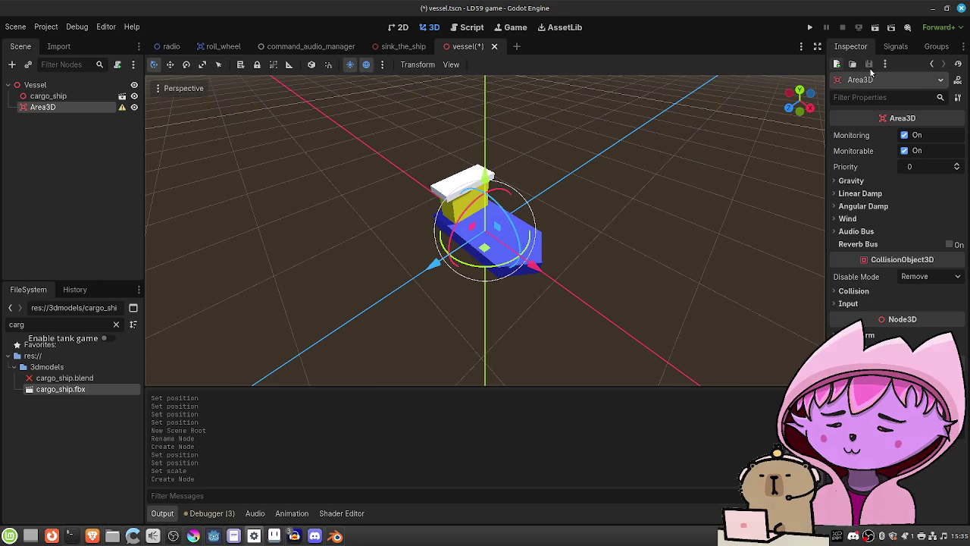
{"action": "left_click", "coordinate": [958, 80]}
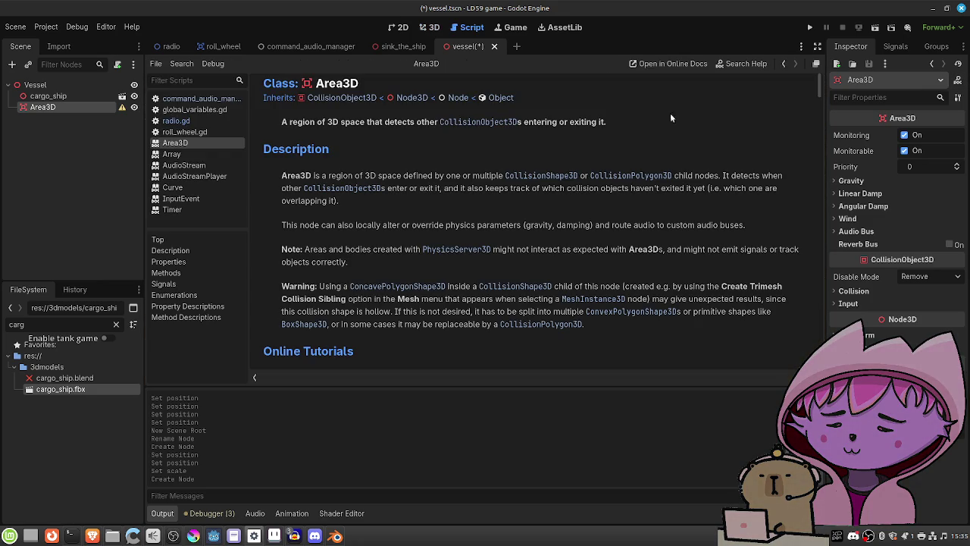
Step: Read the CollisionObject3D docs, covering _input_event and its mouse signals
{"action": "left_click", "coordinate": [348, 100]}
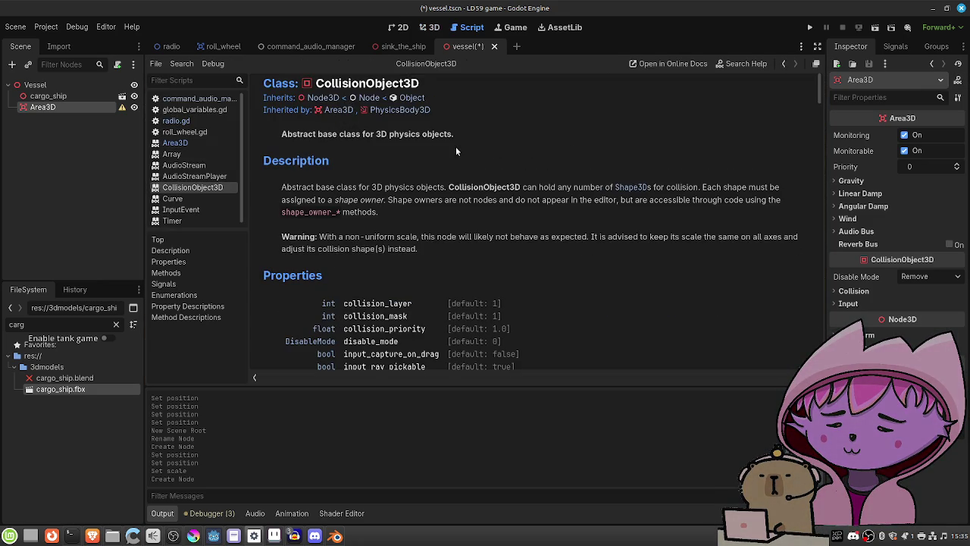
{"action": "scroll", "coordinate": [481, 151], "scroll_direction": "down", "scroll_amount": 6}
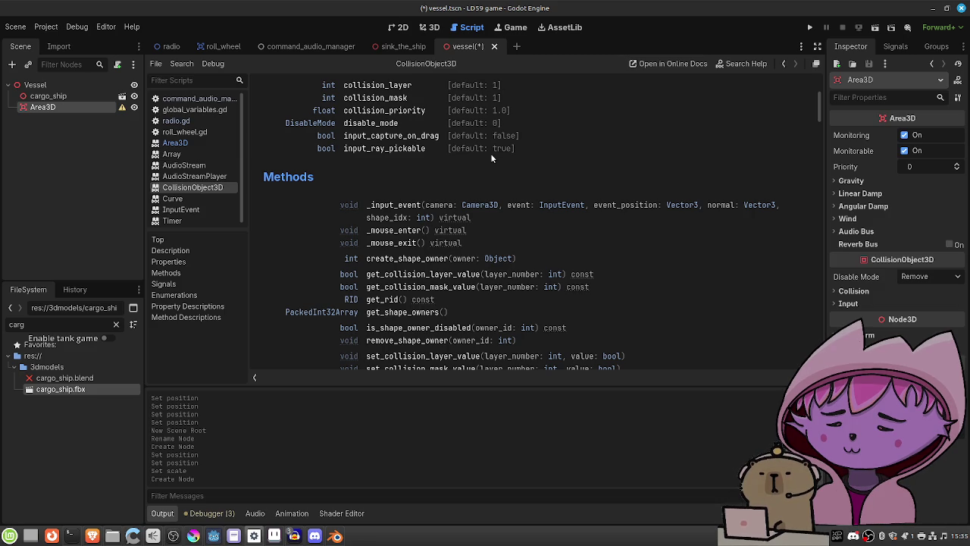
{"action": "scroll", "coordinate": [501, 159], "scroll_direction": "down", "scroll_amount": 4}
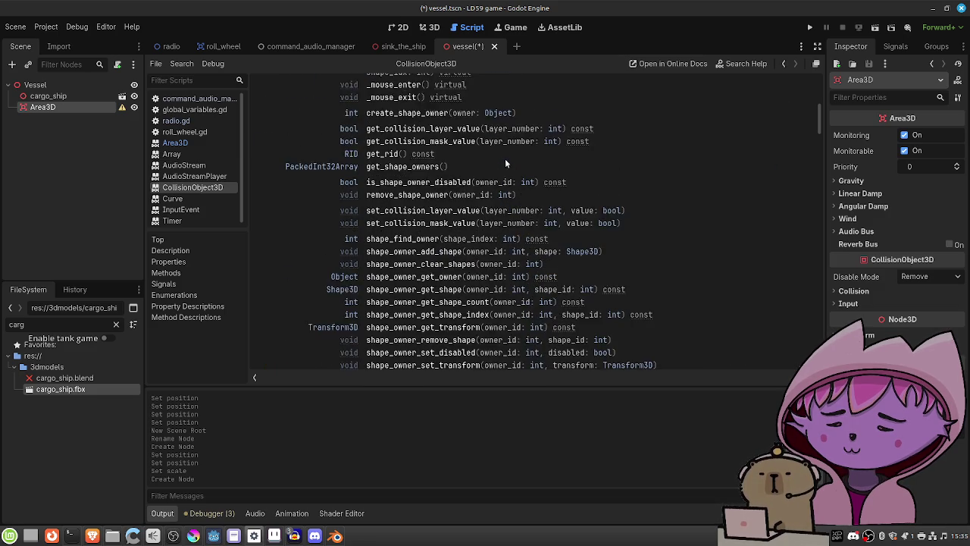
{"action": "scroll", "coordinate": [505, 162], "scroll_direction": "up", "scroll_amount": 2}
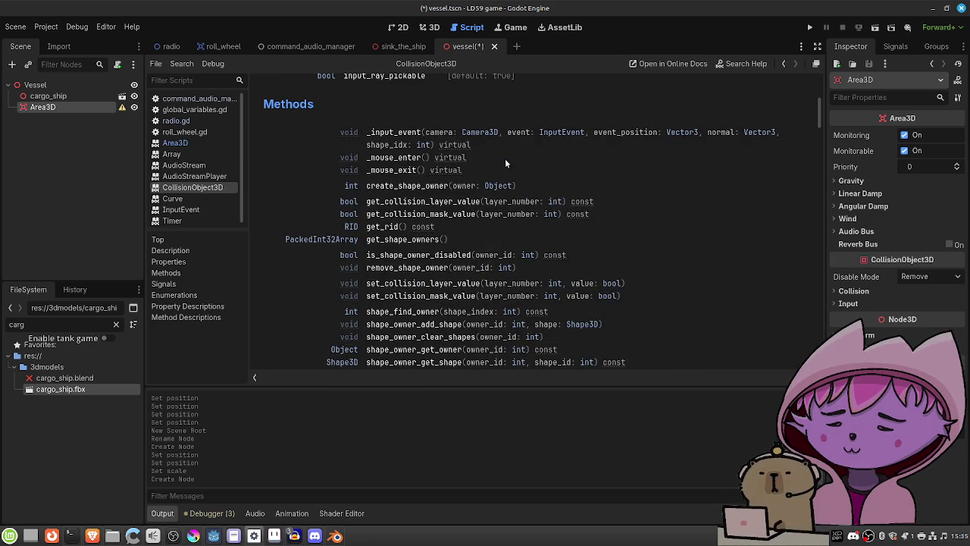
{"action": "left_click", "coordinate": [392, 132]}
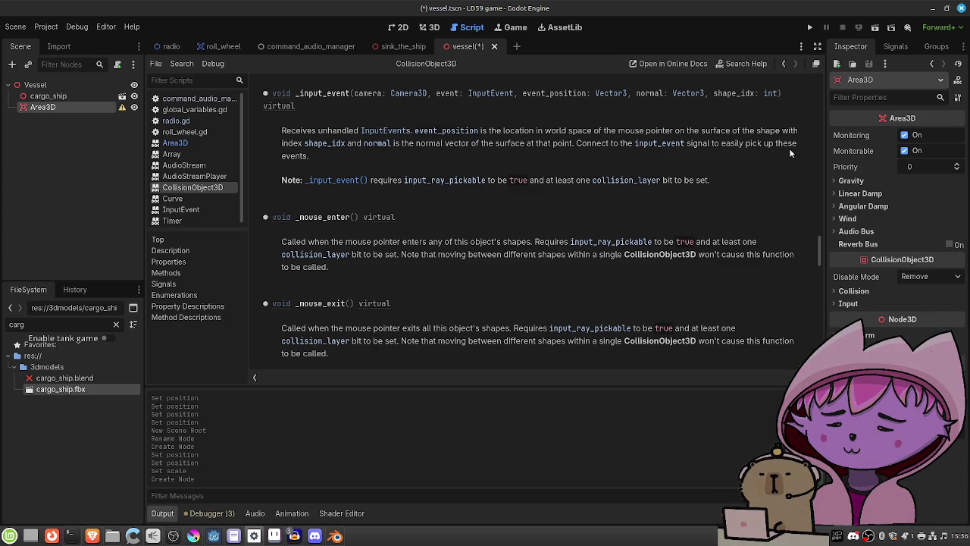
{"action": "scroll", "coordinate": [579, 203], "scroll_direction": "up", "scroll_amount": 2}
{"action": "scroll", "coordinate": [579, 202], "scroll_direction": "down", "scroll_amount": 1}
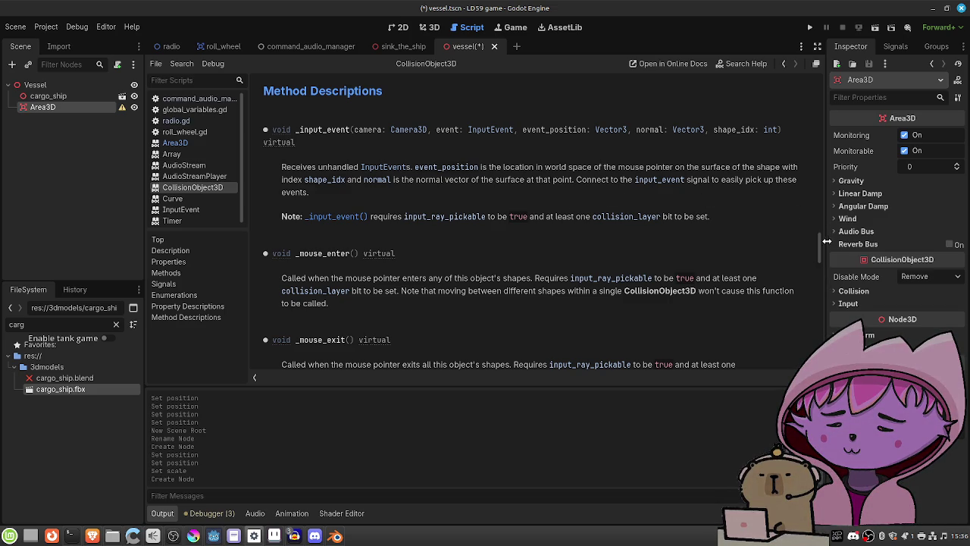
{"action": "mouse_move", "coordinate": [820, 251]}
{"action": "left_mouse_down"}
{"action": "mouse_move", "coordinate": [818, 106]}
{"action": "mouse_move", "coordinate": [815, 145]}
{"action": "left_mouse_up"}
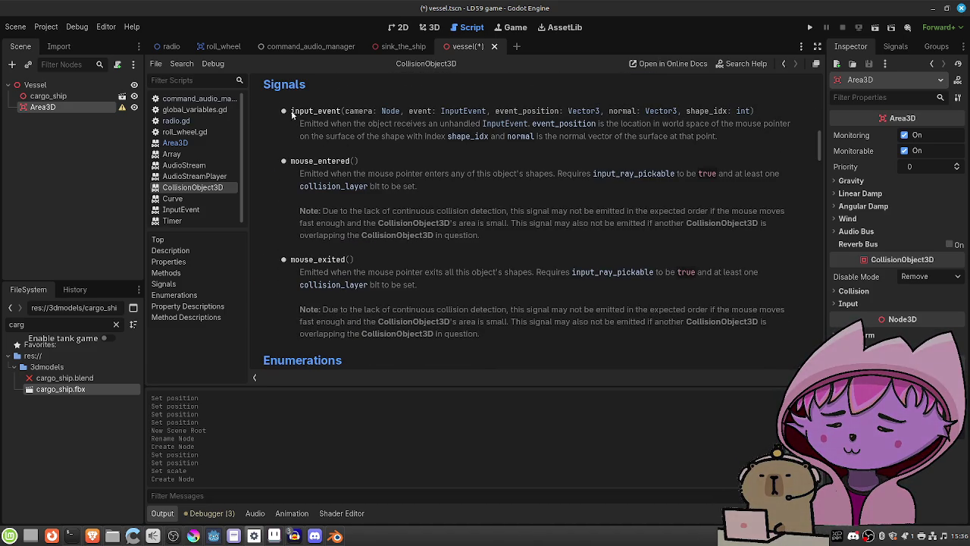
{"action": "left_click", "coordinate": [40, 86]}
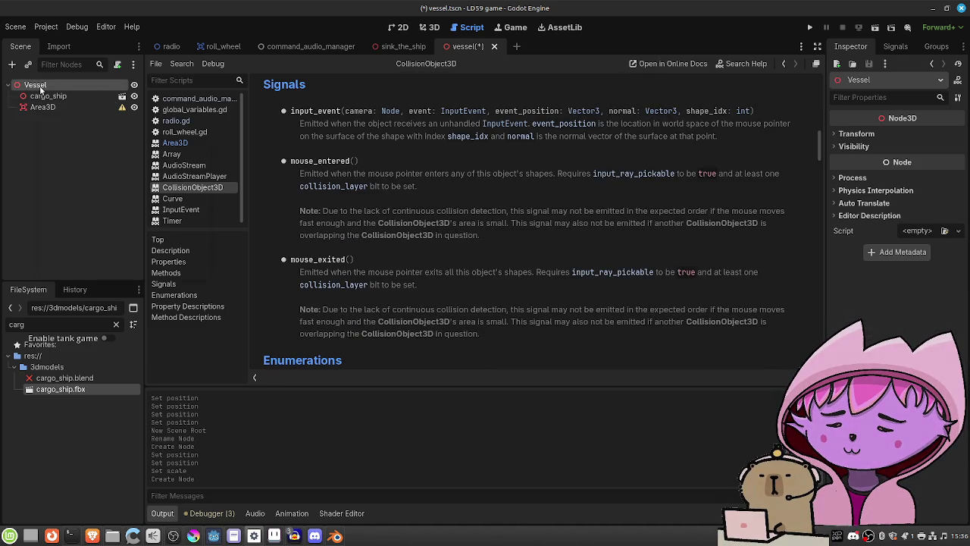
Step: Attach a new vessel.gd script to Vessel, then return to the 3D view with Area3D selected
{"action": "right_click", "coordinate": [40, 86]}
{"action": "left_click", "coordinate": [135, 166]}
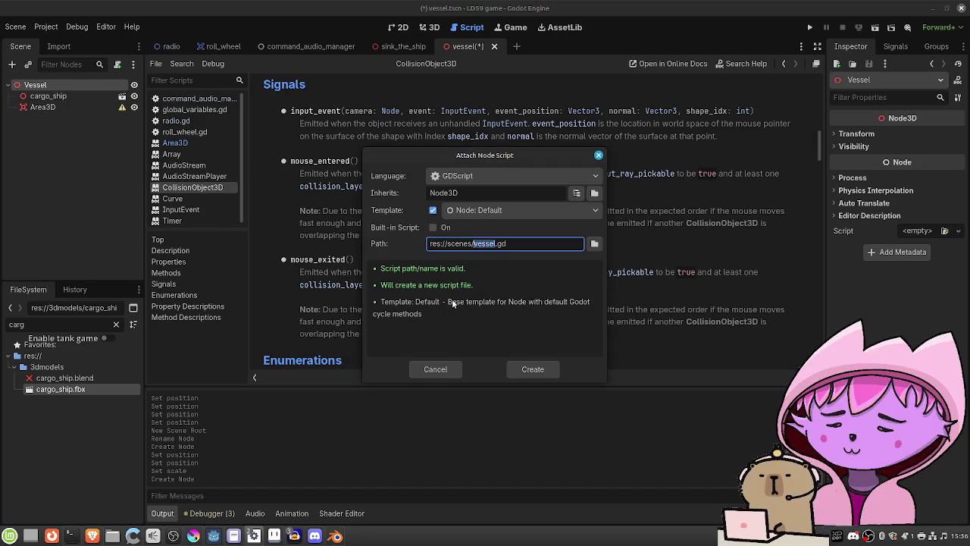
{"action": "left_click", "coordinate": [519, 368]}
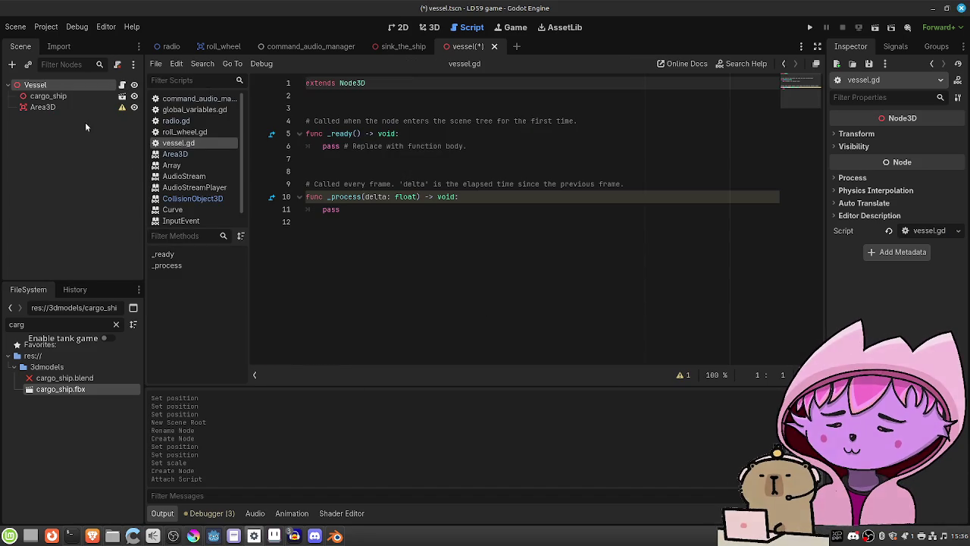
{"action": "left_click", "coordinate": [54, 108]}
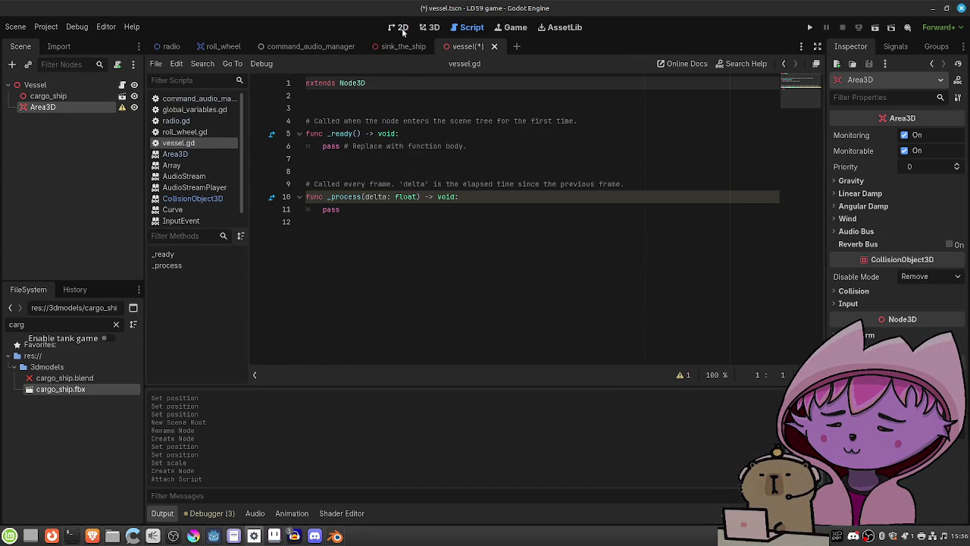
{"action": "left_click", "coordinate": [399, 27]}
{"action": "left_click", "coordinate": [426, 29]}
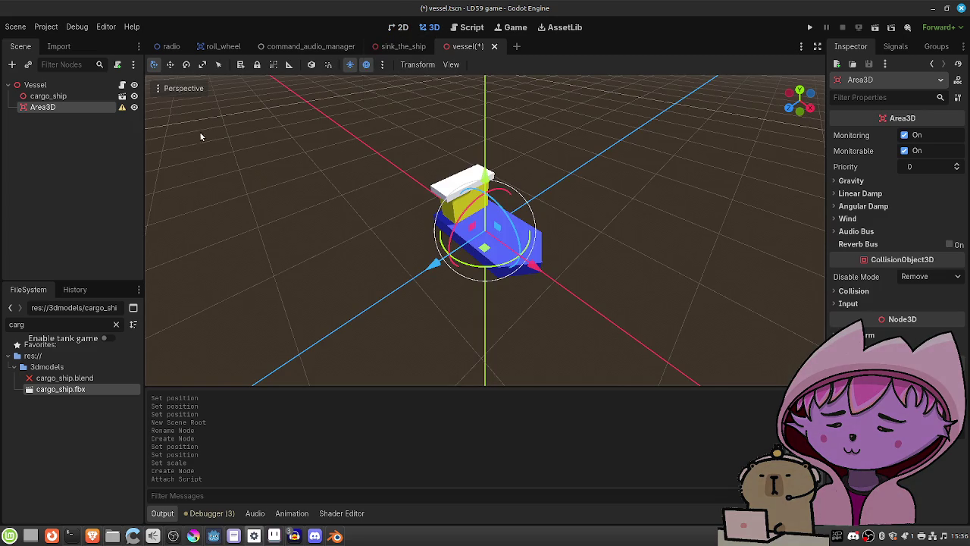
Step: Rename the Area3D to Hitbox and add a CollisionShape3D child under it
{"action": "double_click", "coordinate": [56, 108]}
{"action": "type", "text": "box"}
{"action": "key", "text": "Return"}
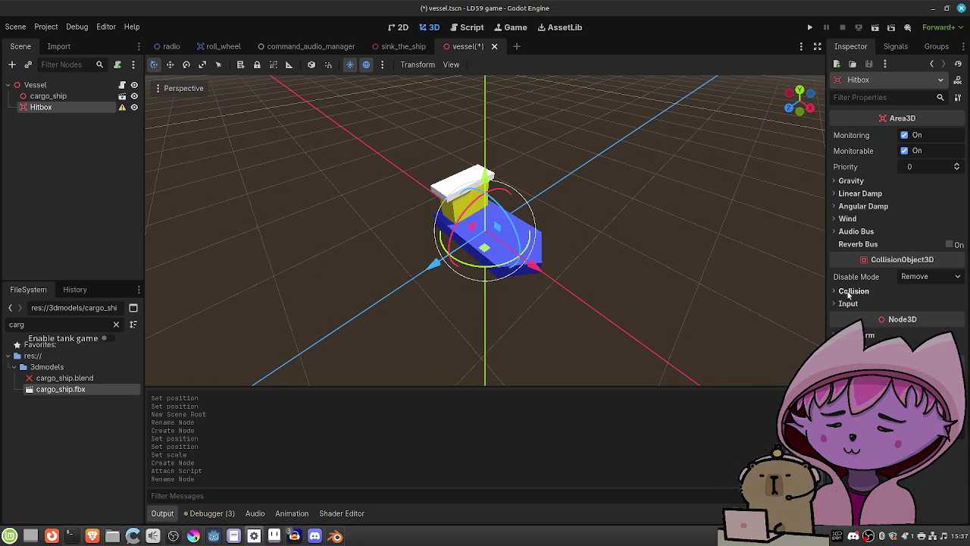
{"action": "right_click", "coordinate": [50, 108]}
{"action": "left_click", "coordinate": [61, 114]}
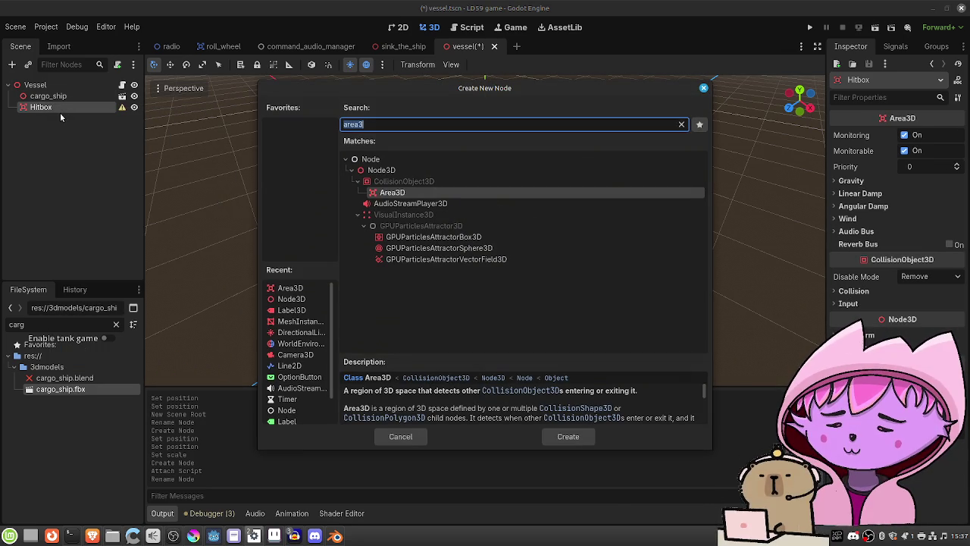
{"action": "type", "text": "colli"}
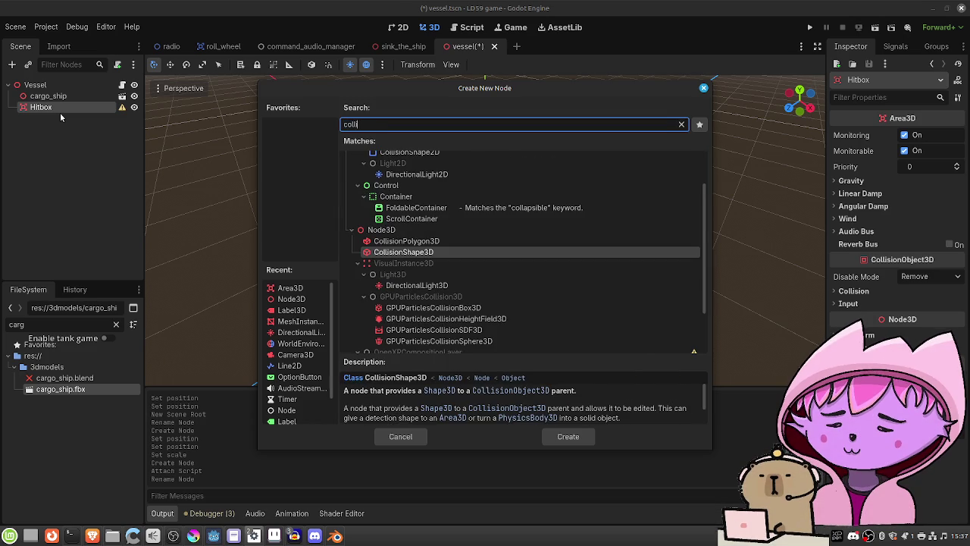
{"action": "key", "text": "Return"}
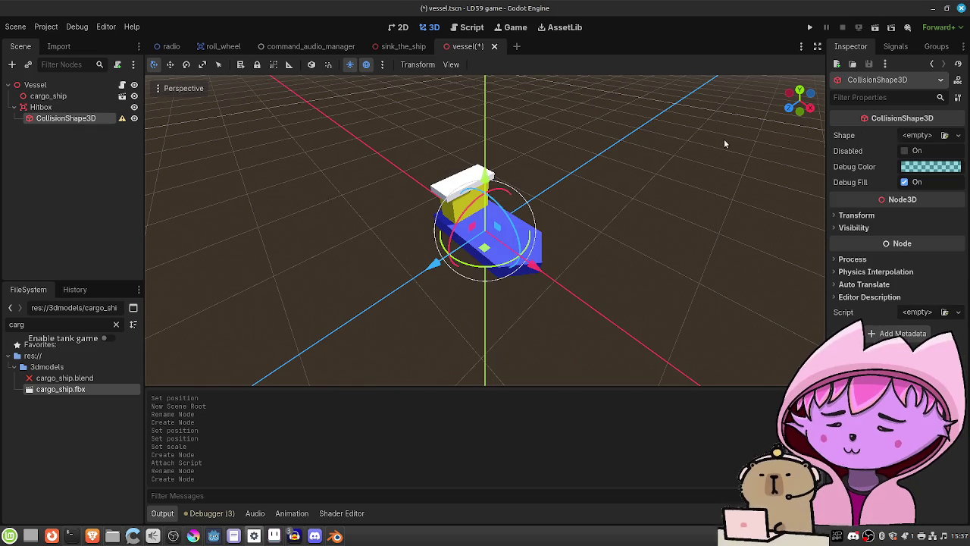
Step: Give the collision shape a BoxShape sized 20 × 20 × 20
{"action": "left_click", "coordinate": [921, 138]}
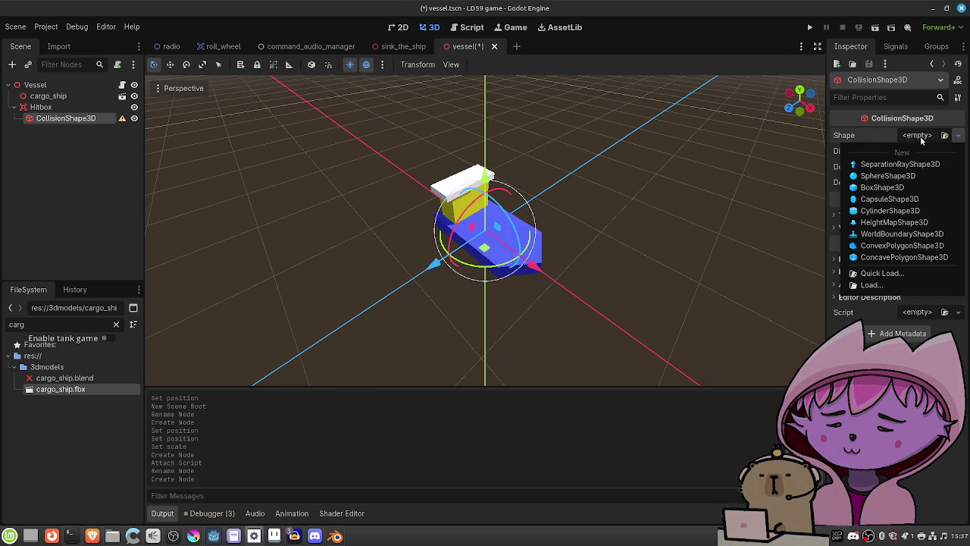
{"action": "left_click", "coordinate": [895, 188]}
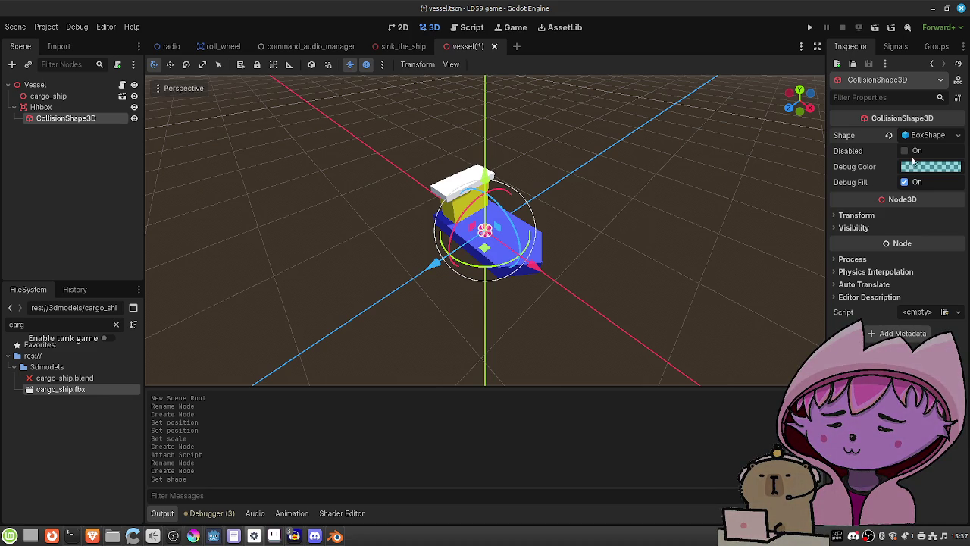
{"action": "left_click", "coordinate": [923, 137]}
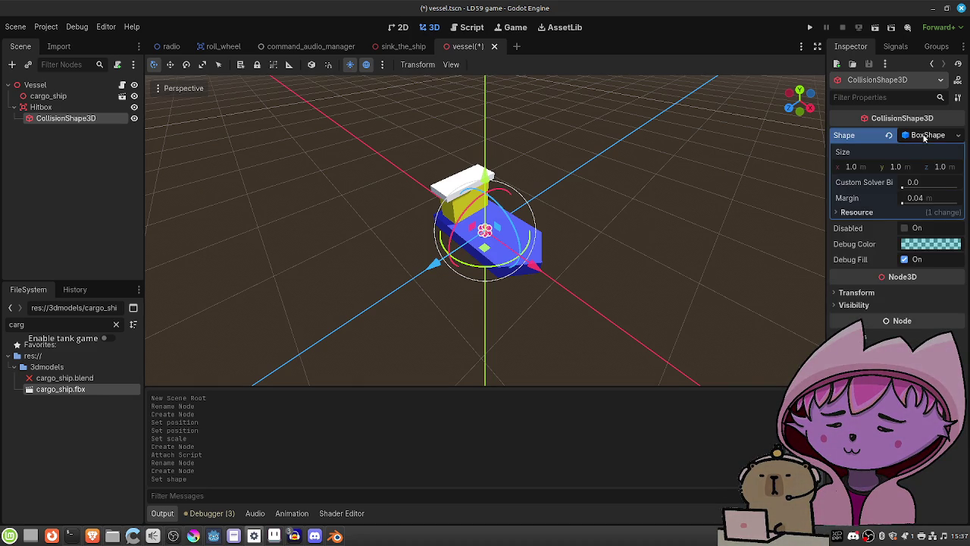
{"action": "left_click", "coordinate": [853, 169]}
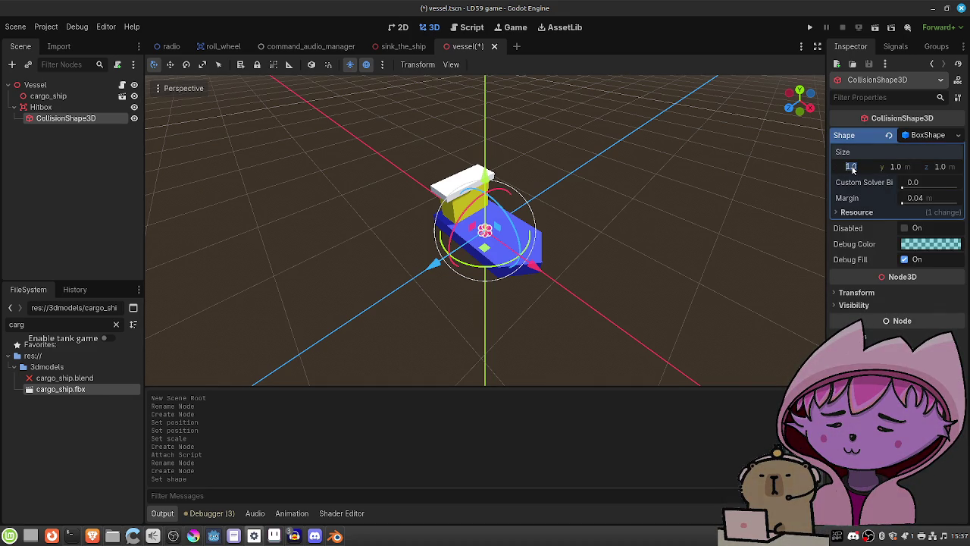
{"action": "type", "text": "20"}
{"action": "key", "text": "Tab"}
{"action": "type", "text": "20"}
{"action": "key", "text": "Return"}
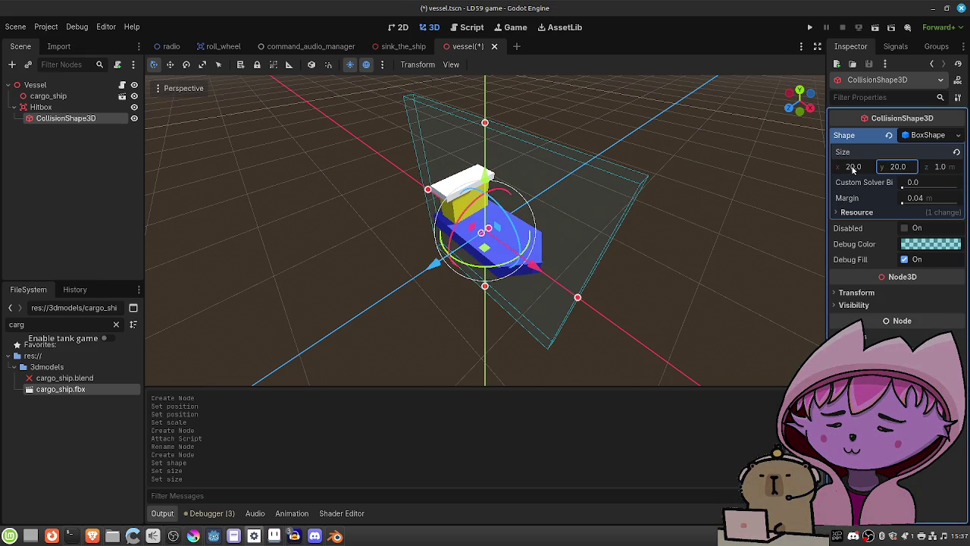
{"action": "left_click", "coordinate": [942, 167]}
{"action": "type", "text": "20"}
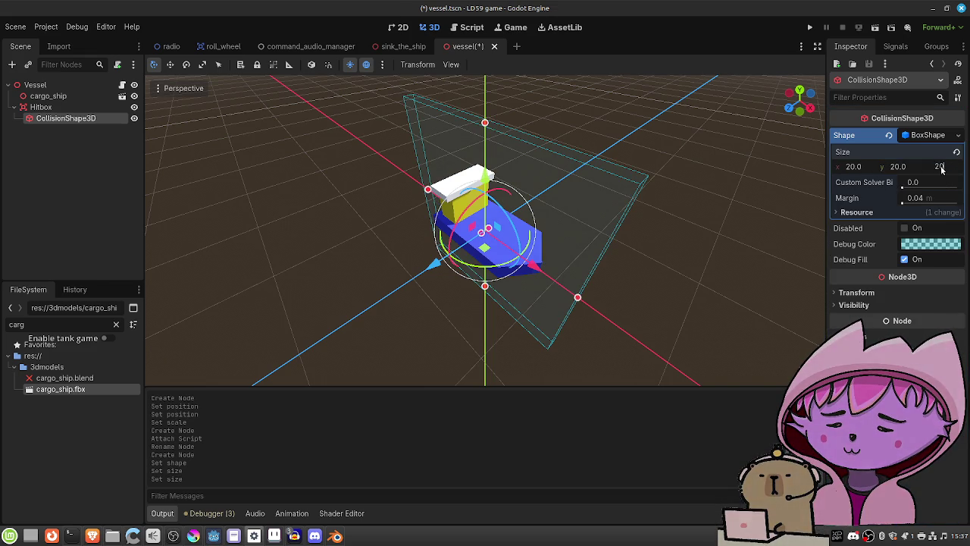
{"action": "key", "text": "Return"}
Step: Change the box size to 15 on every axis and save vessel.tscn
{"action": "mouse_move", "coordinate": [530, 228]}
{"action": "left_mouse_down"}
{"action": "mouse_move", "coordinate": [779, 208]}
{"action": "mouse_move", "coordinate": [590, 223]}
{"action": "left_mouse_up"}
{"action": "scroll", "coordinate": [591, 222], "scroll_direction": "down", "scroll_amount": 5}
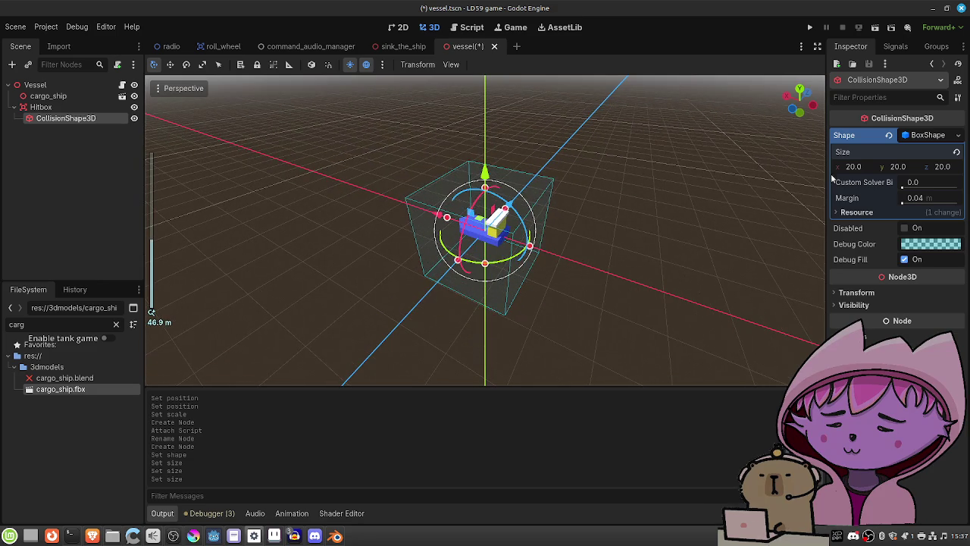
{"action": "type", "text": "15"}
{"action": "key", "text": "Tab"}
{"action": "type", "text": "15"}
{"action": "key", "text": "Tab"}
{"action": "type", "text": "15"}
{"action": "key", "text": "Return"}
{"action": "scroll", "coordinate": [413, 322], "scroll_direction": "up", "scroll_amount": 2}
{"action": "left_click_drag", "start_coordinate": [412, 322], "coordinate": [769, 295]}
{"action": "key", "text": "ctrl+s"}
{"action": "left_click", "coordinate": [35, 85]}
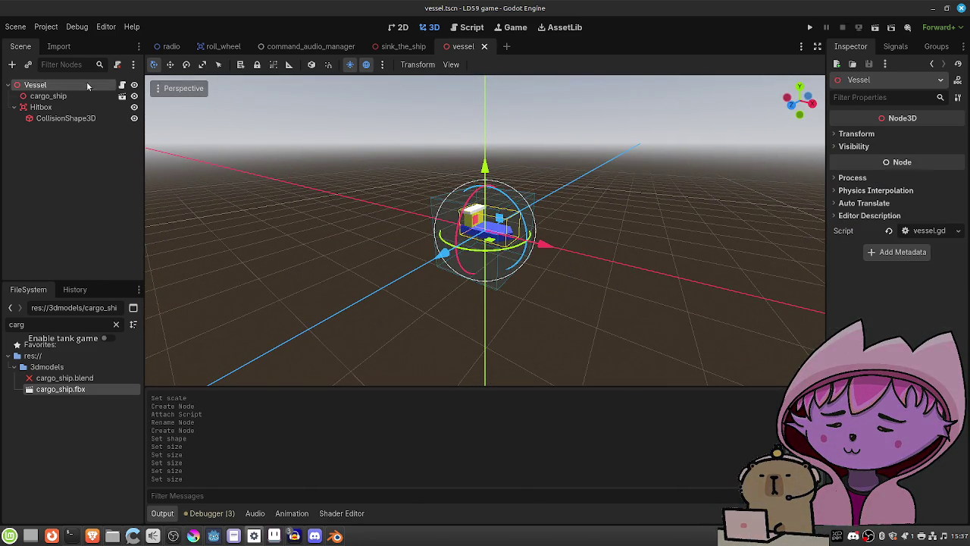
Step: Connect Hitbox's input_event signal to a new function in vessel.gd
{"action": "left_click", "coordinate": [121, 84]}
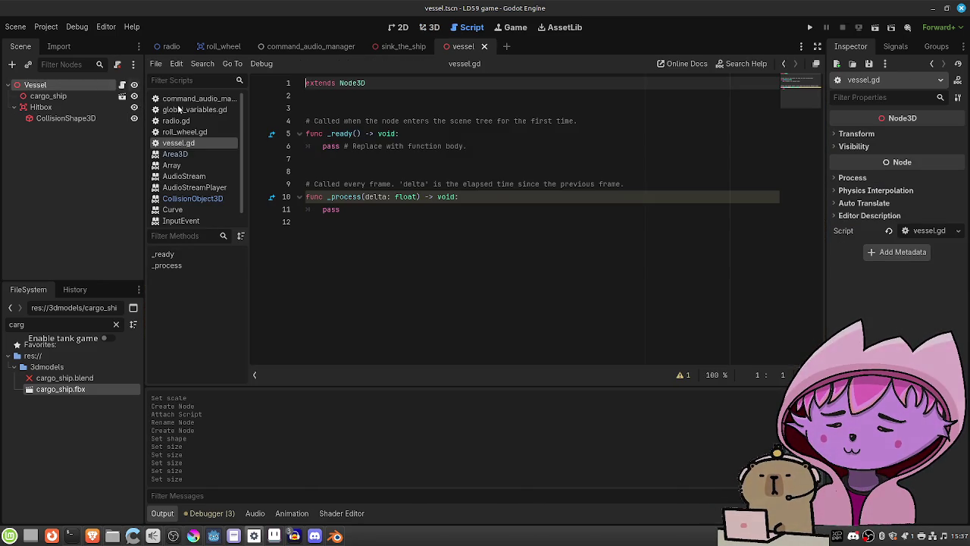
{"action": "left_click", "coordinate": [68, 118]}
{"action": "left_click", "coordinate": [46, 107]}
{"action": "left_click", "coordinate": [895, 46]}
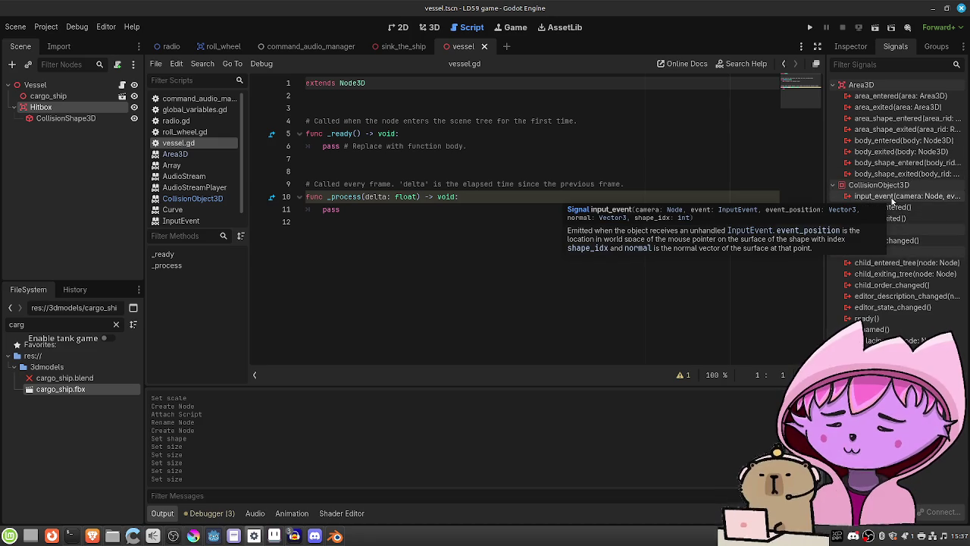
{"action": "double_click", "coordinate": [891, 199]}
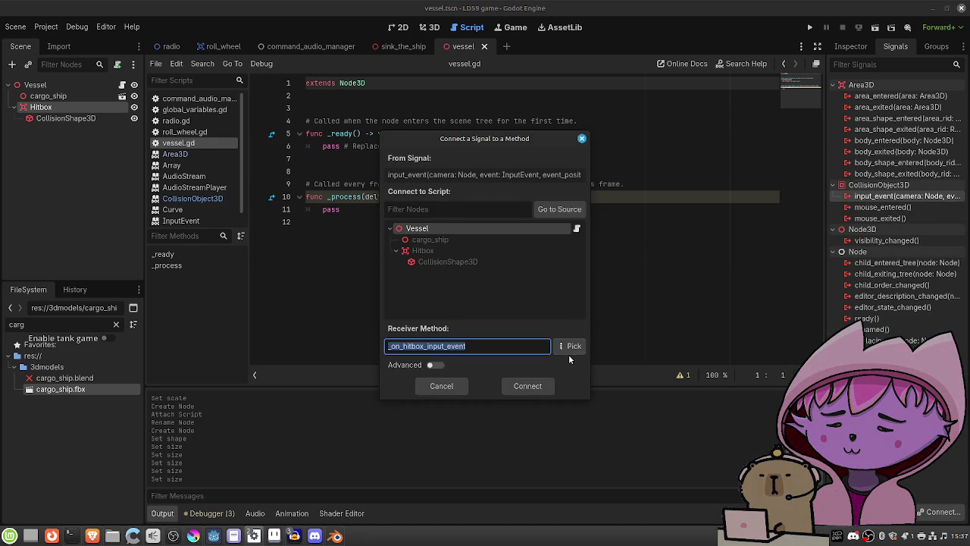
{"action": "left_click", "coordinate": [534, 387]}
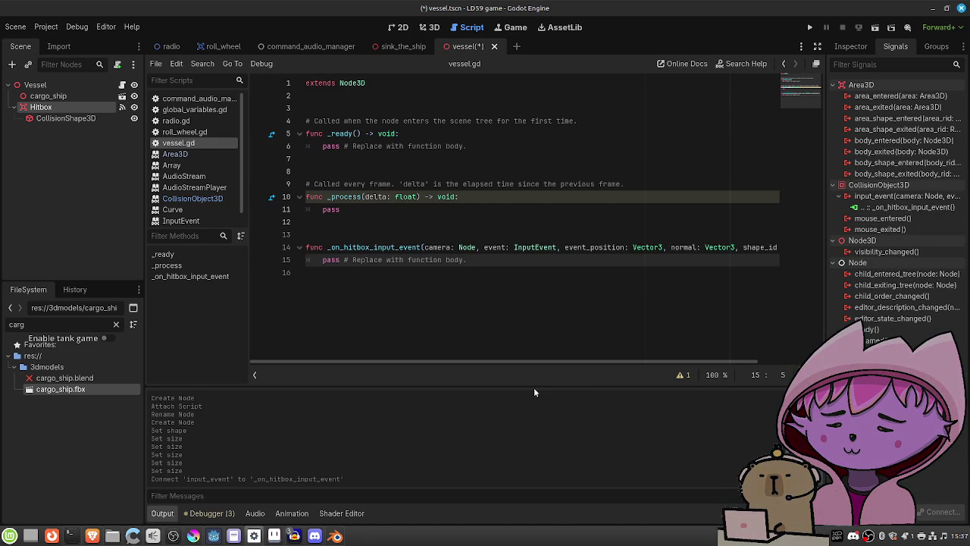
Step: Make the handler print "hoorray!" when mouse_left is pressed, and save vessel.gd
{"action": "key", "text": "shift+Home"}
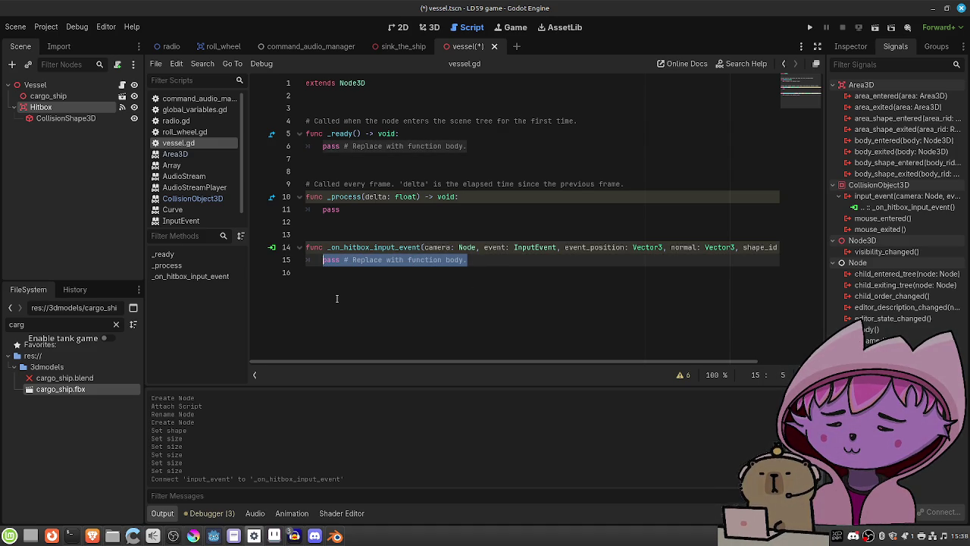
{"action": "type", "text": "if event is "}
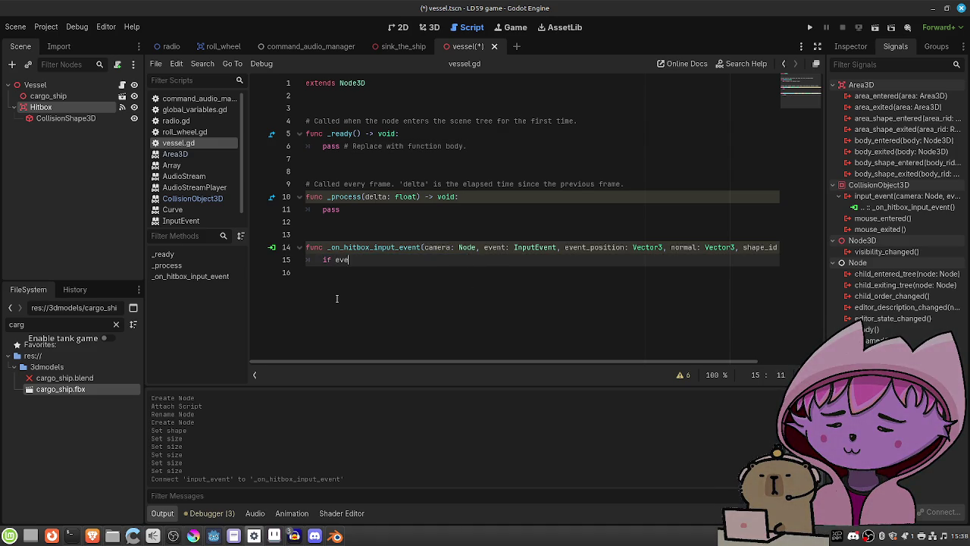
{"action": "type", "text": "Mou"}
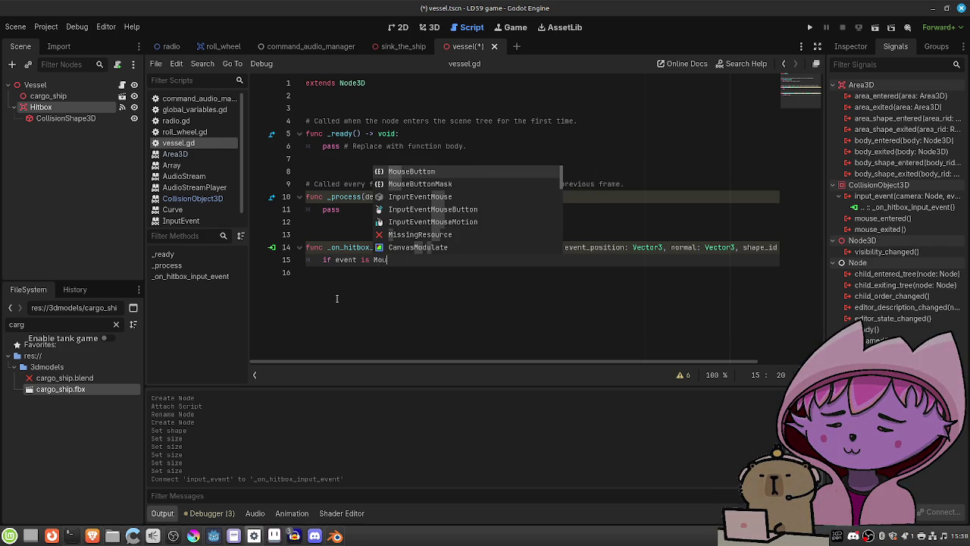
{"action": "key", "text": "BackSpace"}
{"action": "key", "text": "BackSpace"}
{"action": "key", "text": "BackSpace"}
{"action": "key", "text": "BackSpace"}
{"action": "key", "text": "BackSpace"}
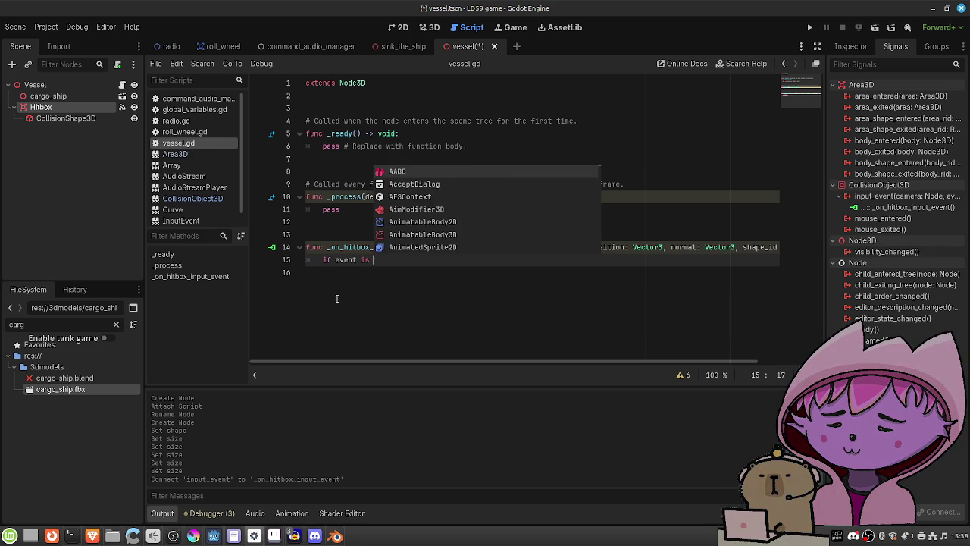
{"action": "type", "text": ".is"}
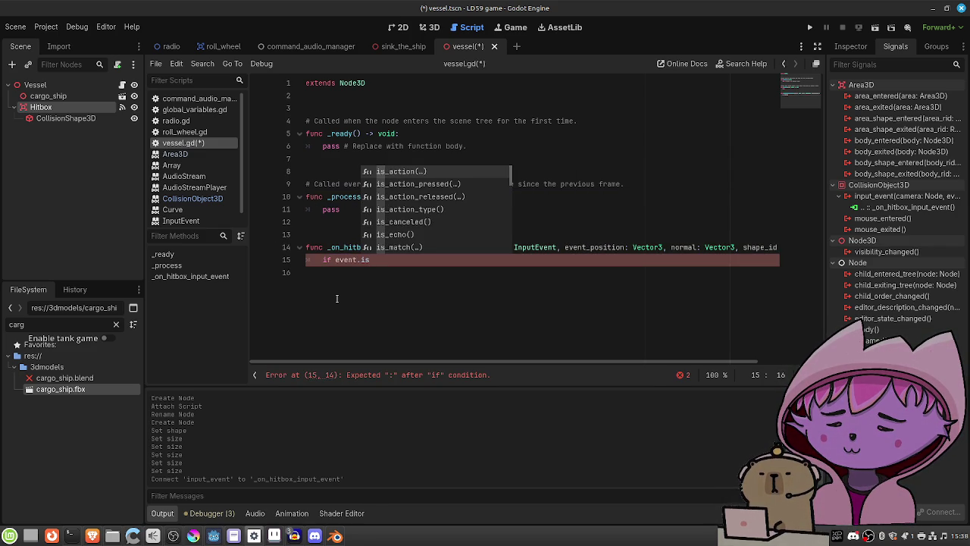
{"action": "key", "text": "Down"}
{"action": "key", "text": "Return"}
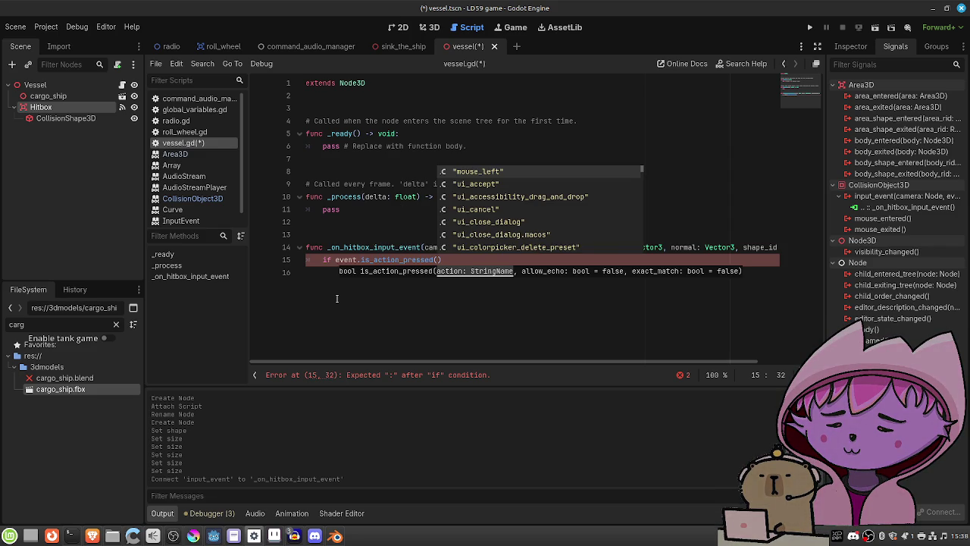
{"action": "key", "text": "Return"}
{"action": "key", "text": "Right"}
{"action": "type", "text": ":"}
{"action": "key", "text": "Return"}
{"action": "type", "text": "print(\"hoorray!"}
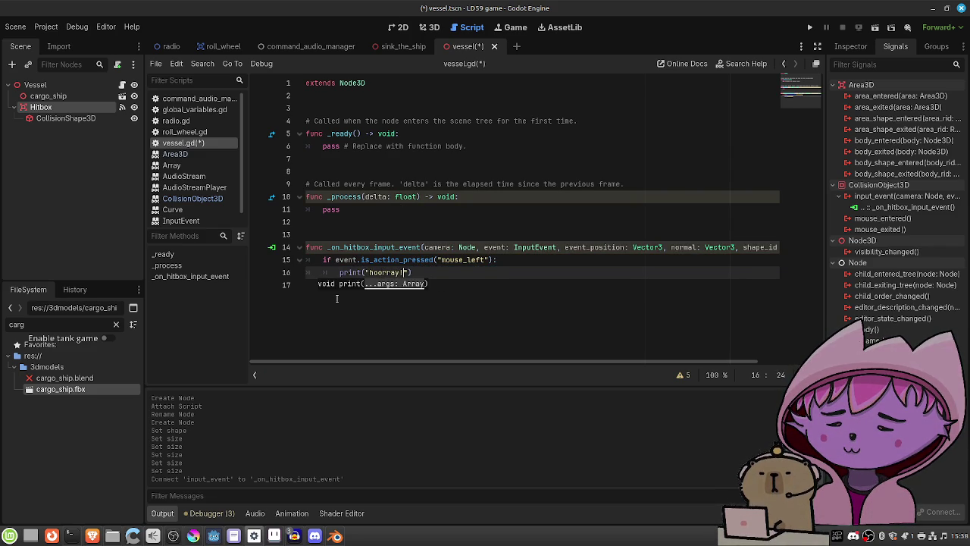
{"action": "key", "text": "ctrl+s"}
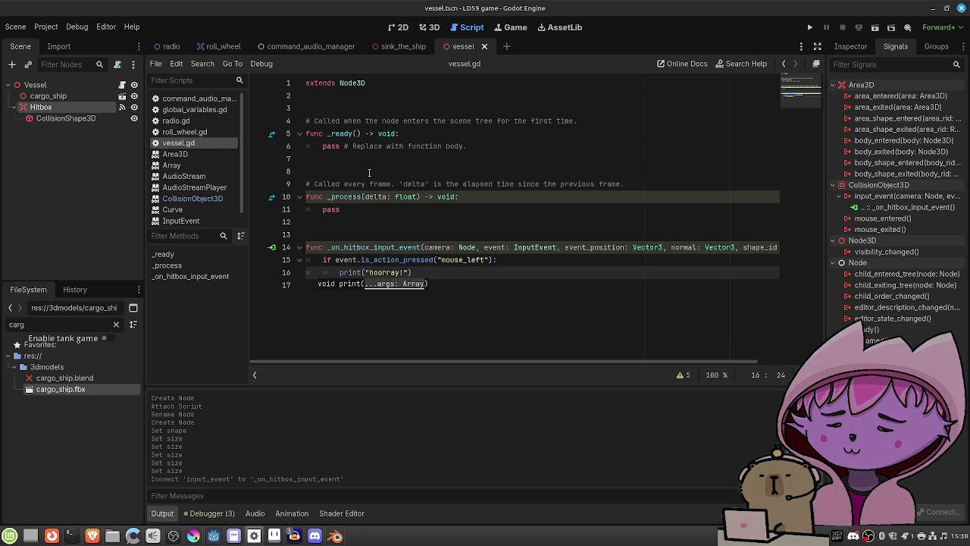
Step: Back in the 3D view, browse Vessel's Transform and Visibility properties
{"action": "left_click", "coordinate": [75, 82]}
{"action": "left_click", "coordinate": [404, 28]}
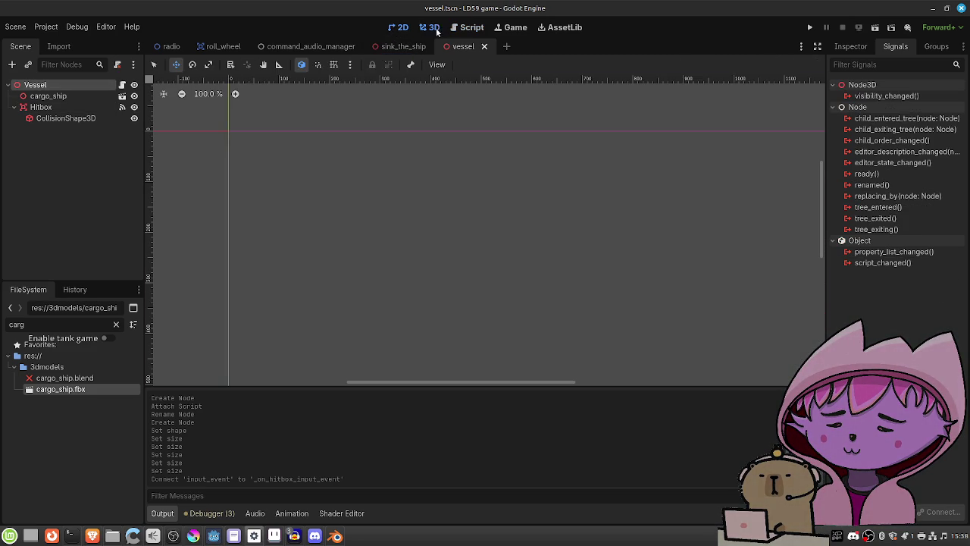
{"action": "left_click", "coordinate": [435, 27]}
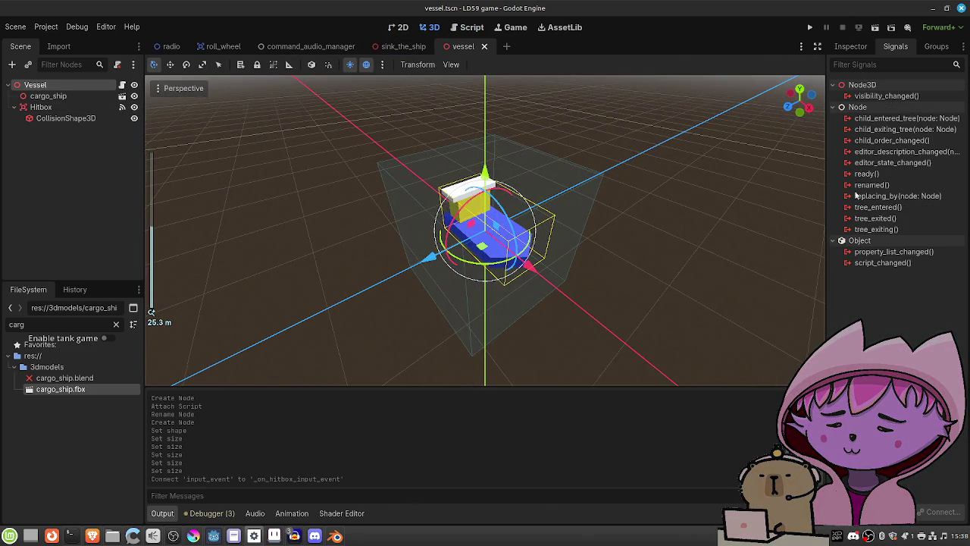
{"action": "left_click", "coordinate": [851, 46]}
{"action": "left_click", "coordinate": [876, 134]}
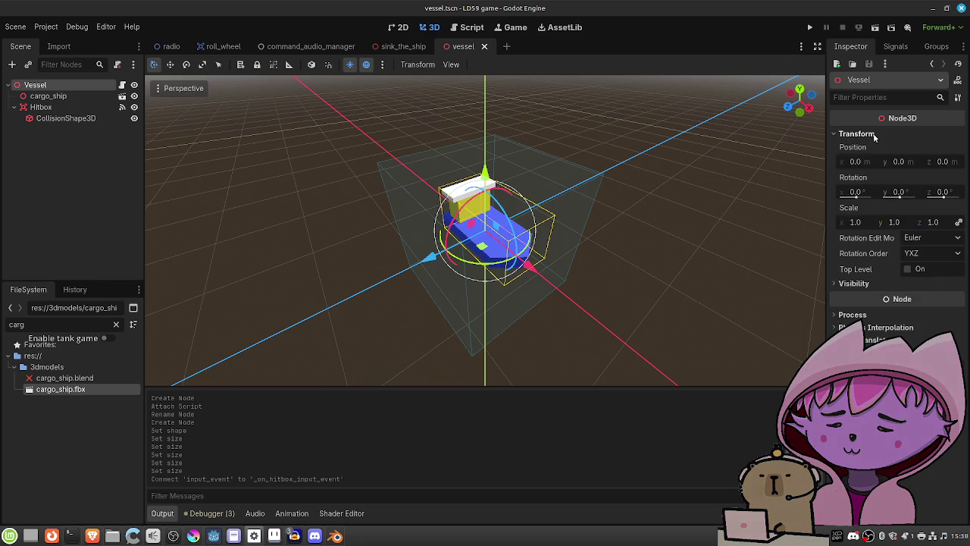
{"action": "left_click", "coordinate": [875, 134]}
{"action": "left_click", "coordinate": [866, 147]}
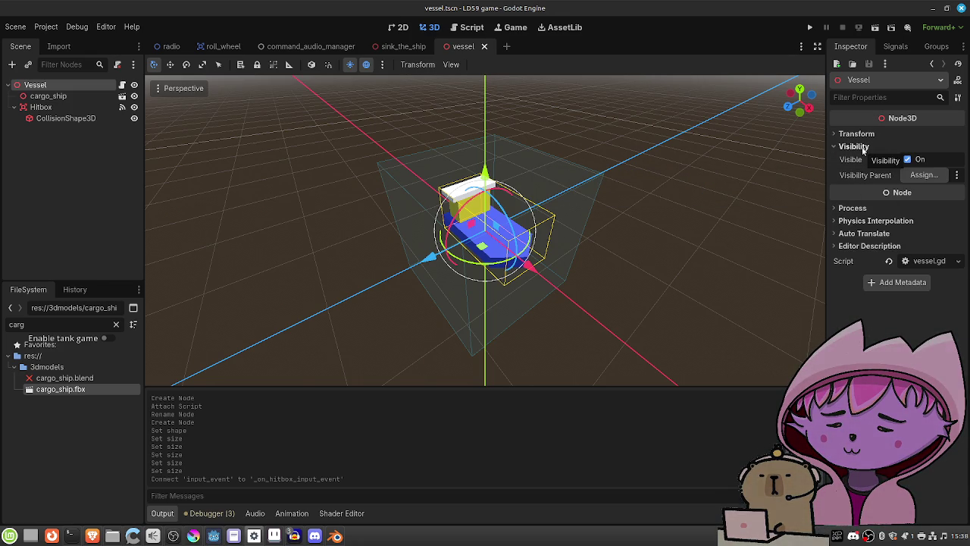
{"action": "left_click", "coordinate": [75, 98]}
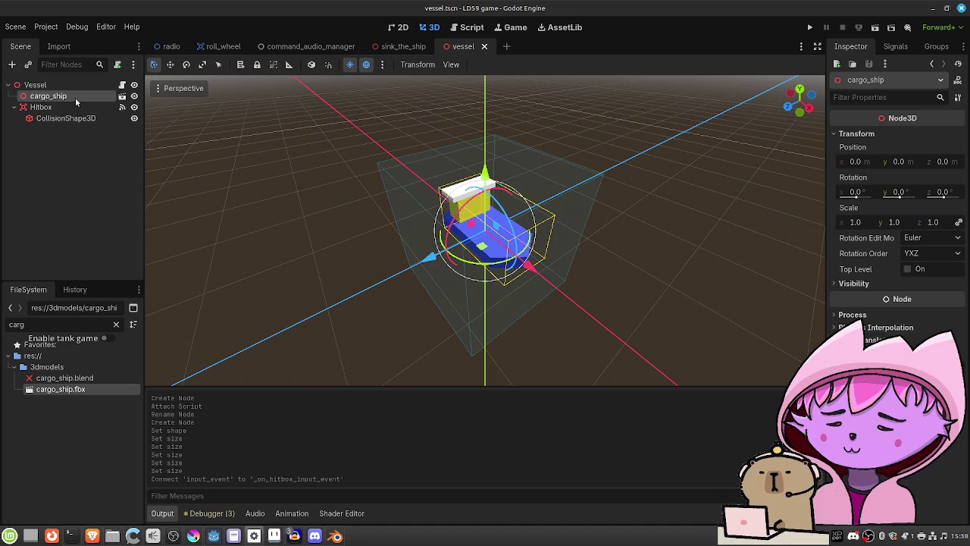
{"action": "left_click", "coordinate": [74, 84]}
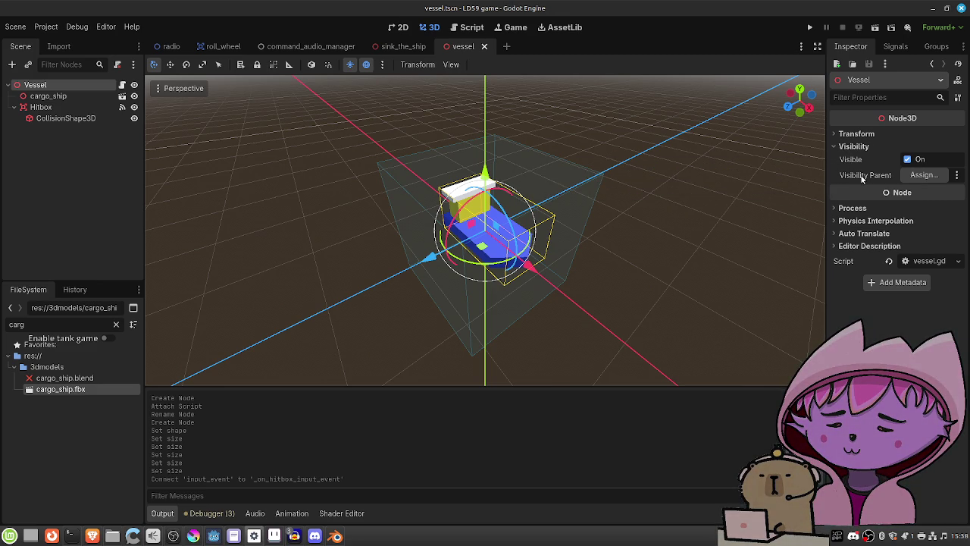
Step: Try opening the imported cargo_ship scene, dismiss the warning, and inspect its Process properties
{"action": "mouse_move", "coordinate": [862, 179]}
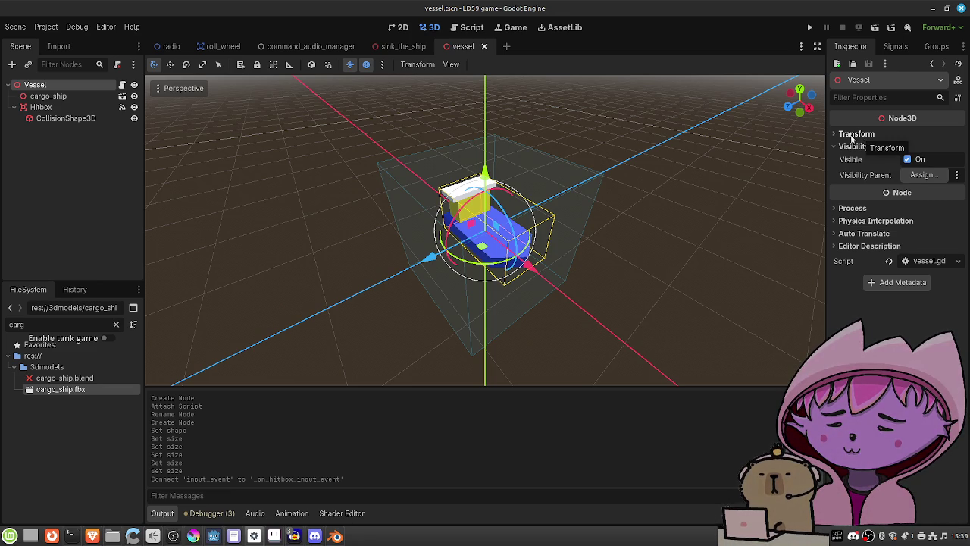
{"action": "left_click", "coordinate": [48, 96]}
{"action": "left_click", "coordinate": [122, 96]}
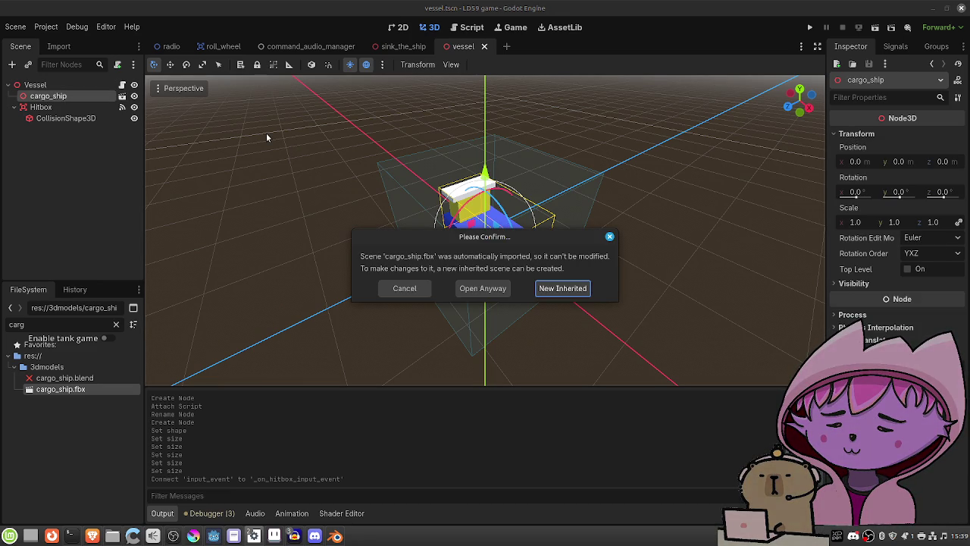
{"action": "left_click", "coordinate": [407, 289]}
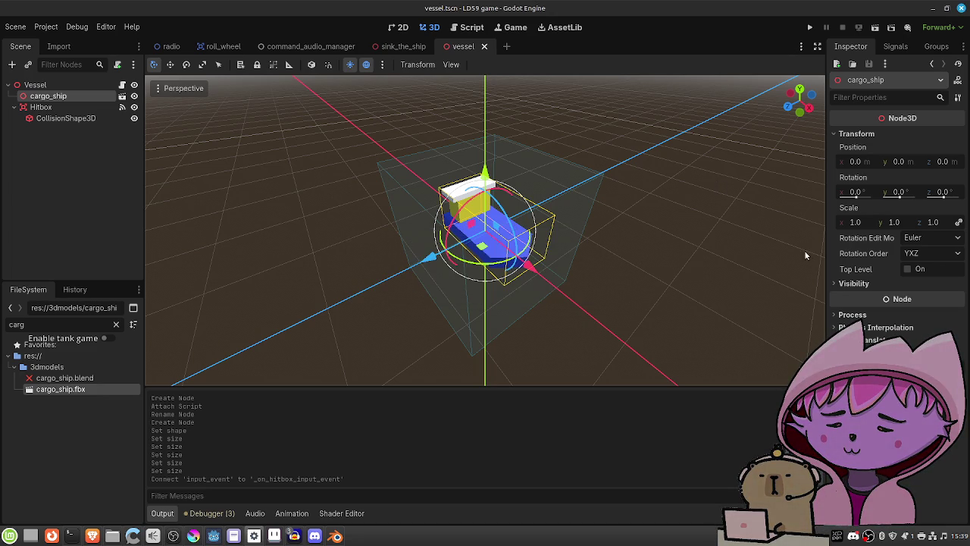
{"action": "mouse_move", "coordinate": [867, 296]}
{"action": "left_click", "coordinate": [853, 314]}
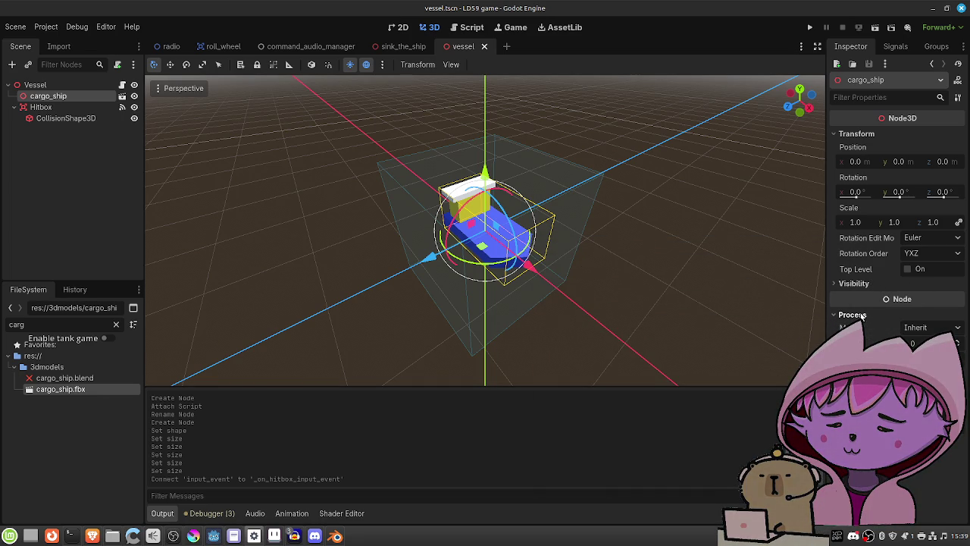
{"action": "left_click", "coordinate": [855, 285]}
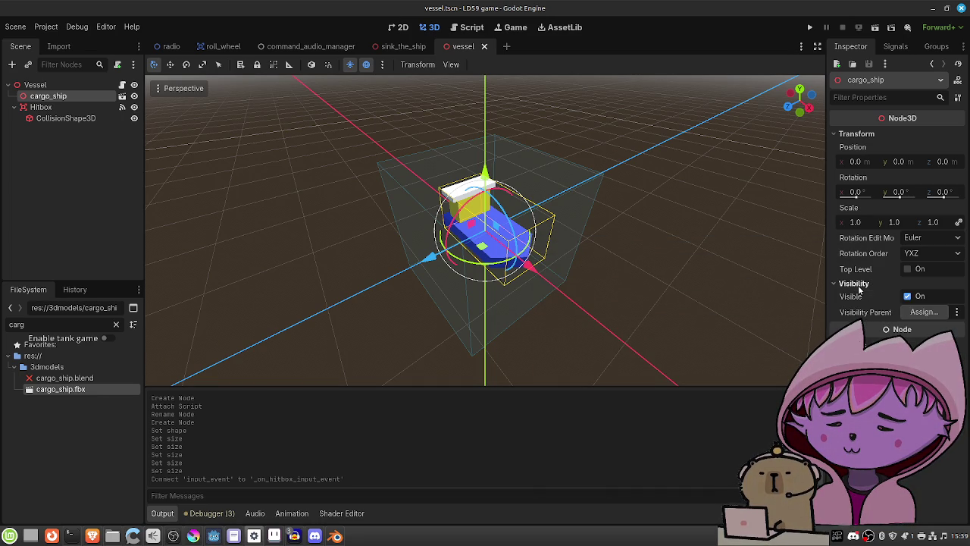
{"action": "left_click", "coordinate": [855, 285]}
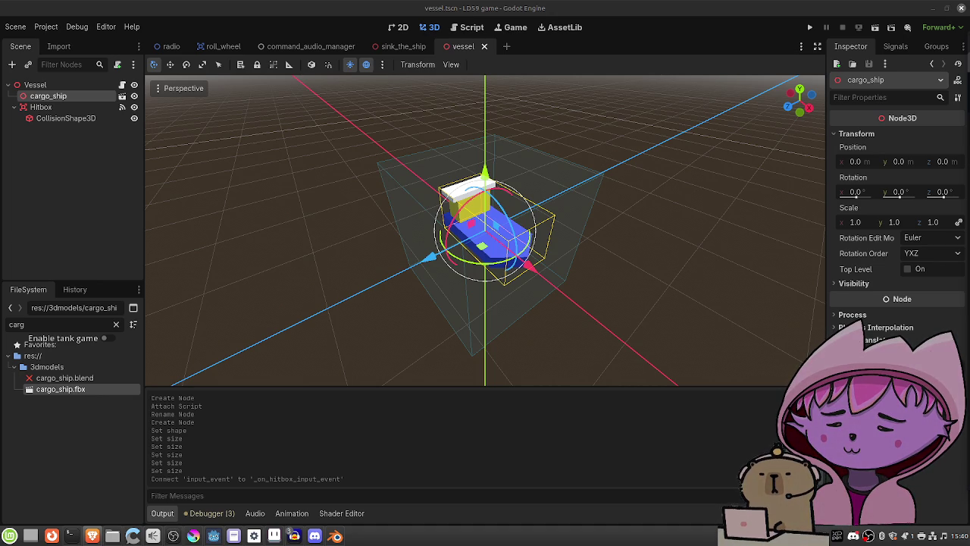
{"action": "key", "text": "alt+Tab"}
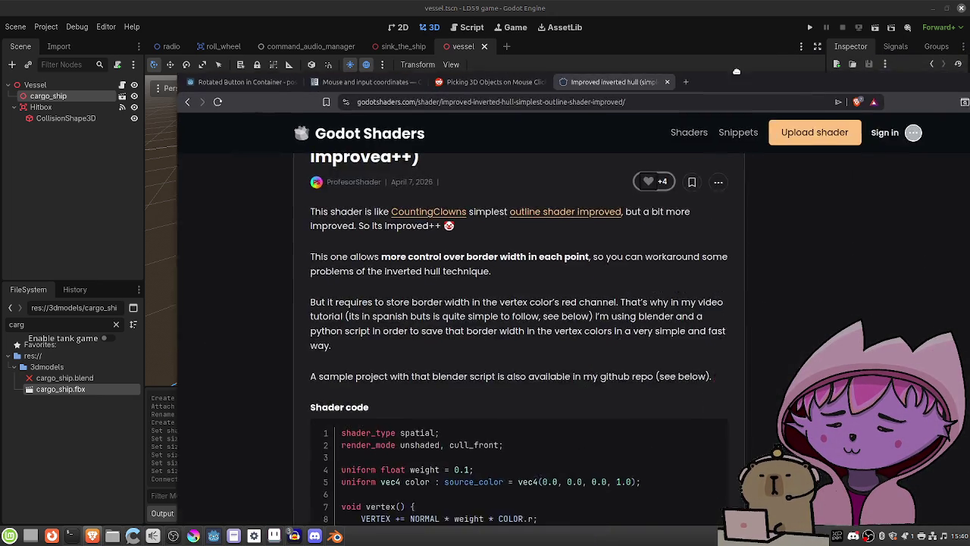
Step: In the Live Preview, toggle the floor off and on, keep the sphere, and use a light environment
{"action": "scroll", "coordinate": [377, 300], "scroll_direction": "up", "scroll_amount": 4}
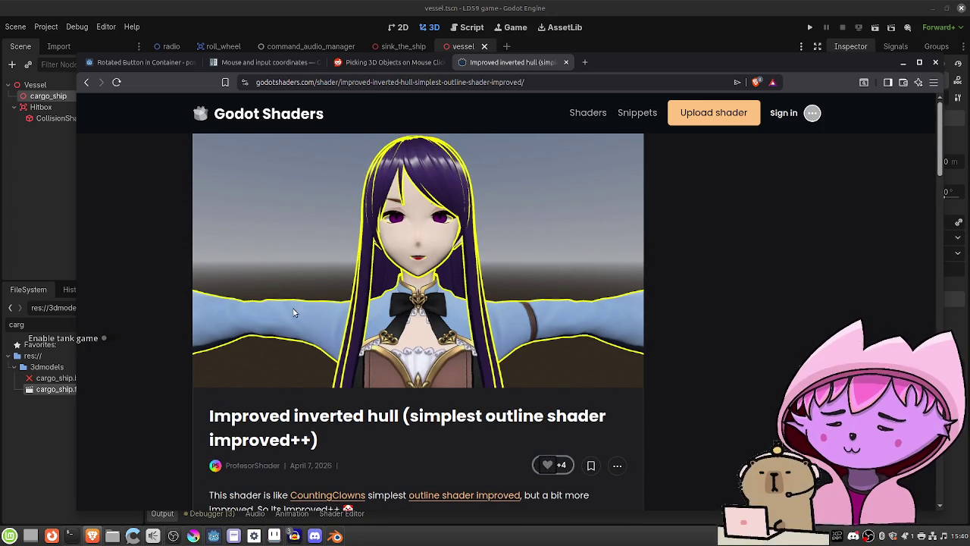
{"action": "scroll", "coordinate": [329, 301], "scroll_direction": "down", "scroll_amount": 4}
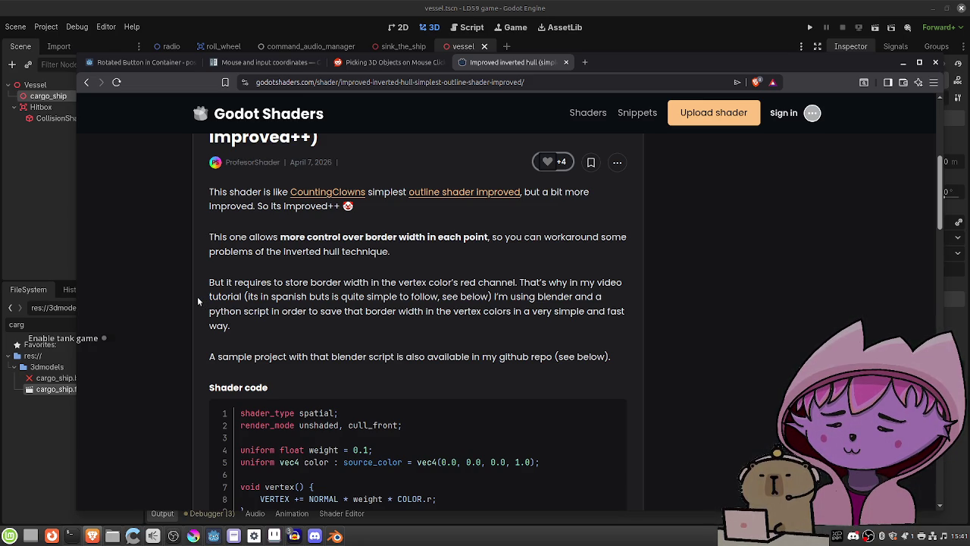
{"action": "scroll", "coordinate": [198, 301], "scroll_direction": "down", "scroll_amount": 4}
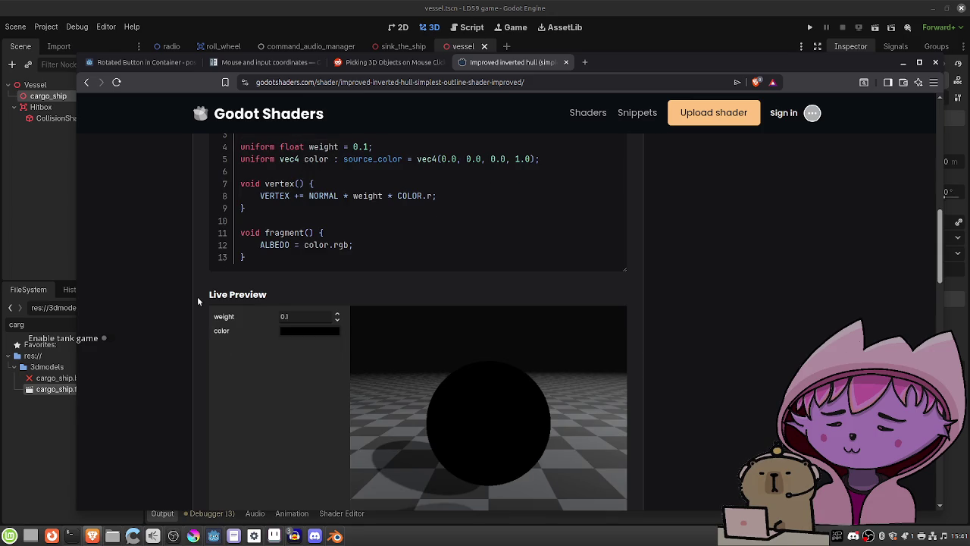
{"action": "scroll", "coordinate": [197, 301], "scroll_direction": "down", "scroll_amount": 3}
{"action": "scroll", "coordinate": [197, 301], "scroll_direction": "up", "scroll_amount": 2}
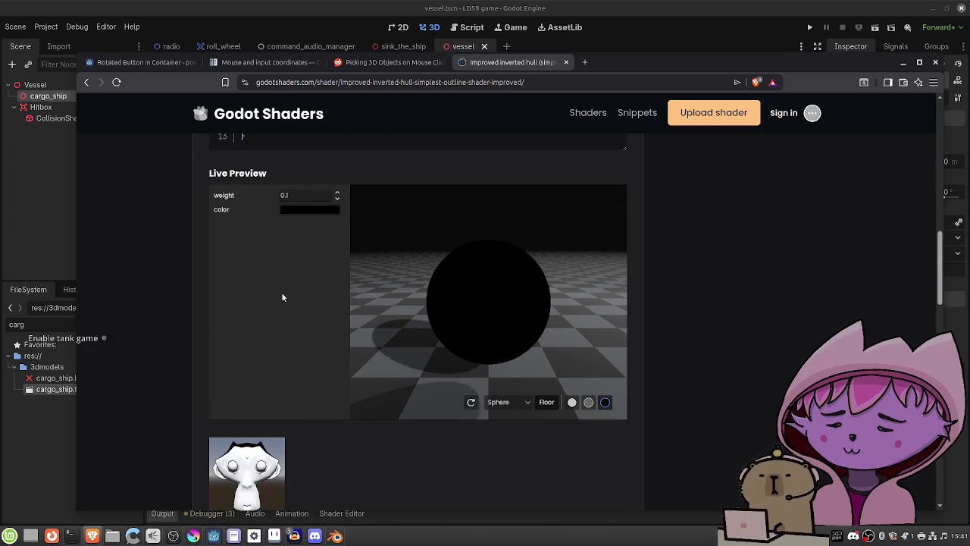
{"action": "scroll", "coordinate": [411, 227], "scroll_direction": "down", "scroll_amount": 1}
{"action": "scroll", "coordinate": [180, 243], "scroll_direction": "up", "scroll_amount": 2}
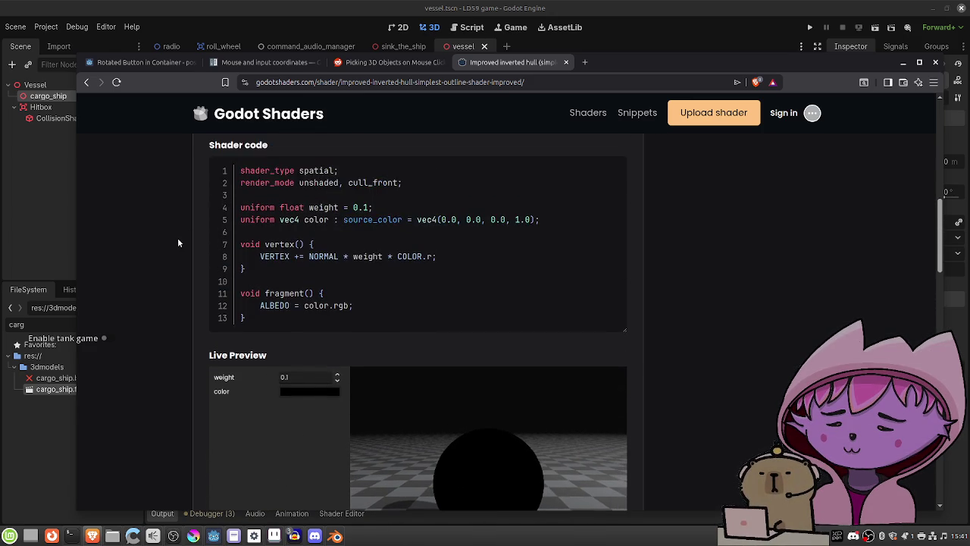
{"action": "scroll", "coordinate": [177, 243], "scroll_direction": "down", "scroll_amount": 2}
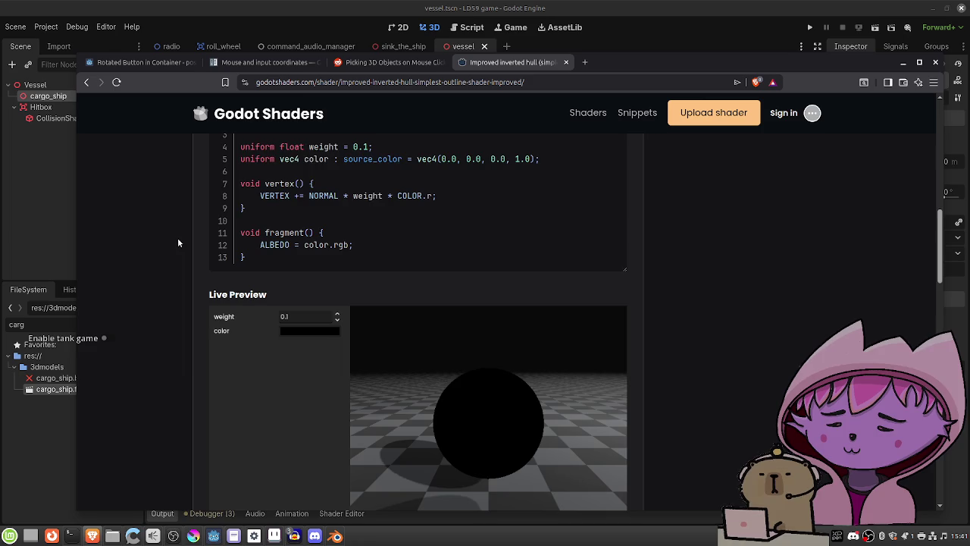
{"action": "left_click", "coordinate": [546, 463]}
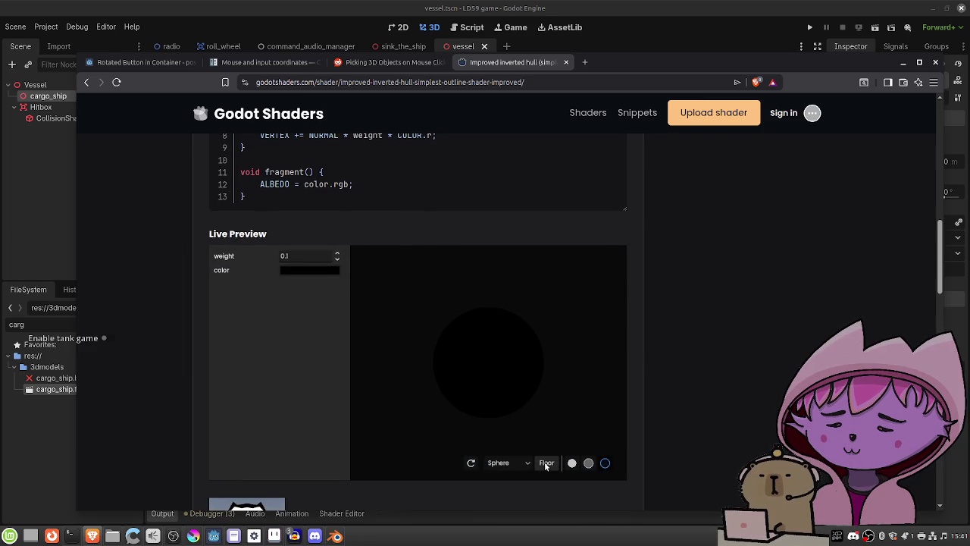
{"action": "left_click", "coordinate": [546, 464]}
{"action": "left_click", "coordinate": [504, 463]}
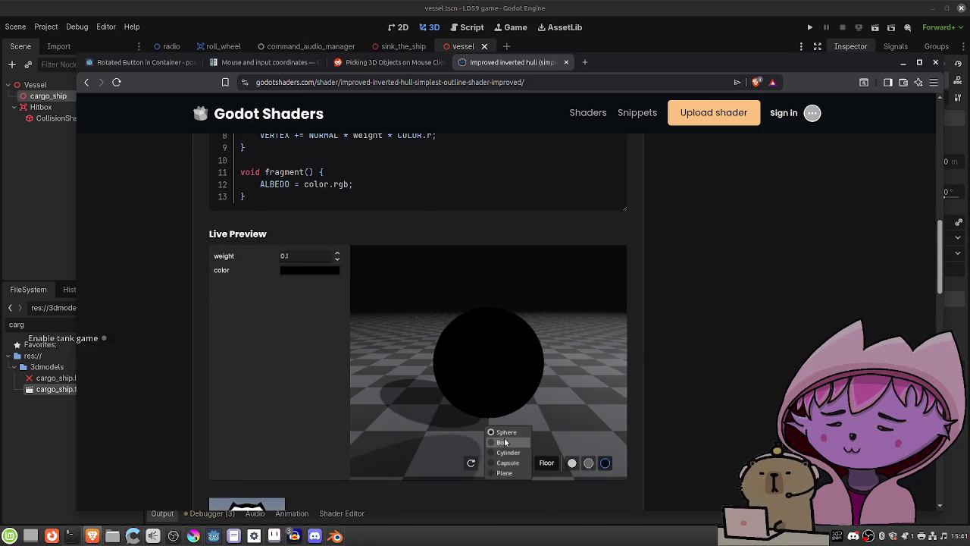
{"action": "left_click", "coordinate": [497, 432]}
{"action": "left_click", "coordinate": [572, 464]}
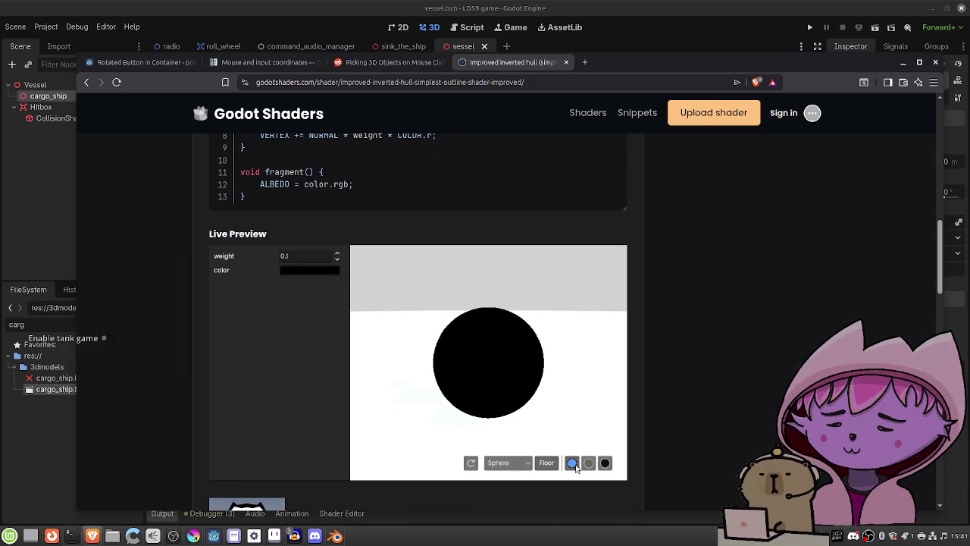
Step: Make the outline colour light red, then nudge the outline weight down and back up
{"action": "left_click", "coordinate": [314, 274]}
{"action": "mouse_move", "coordinate": [314, 273]}
{"action": "left_mouse_down"}
{"action": "mouse_move", "coordinate": [334, 268]}
{"action": "mouse_move", "coordinate": [324, 253]}
{"action": "mouse_move", "coordinate": [312, 262]}
{"action": "left_mouse_up"}
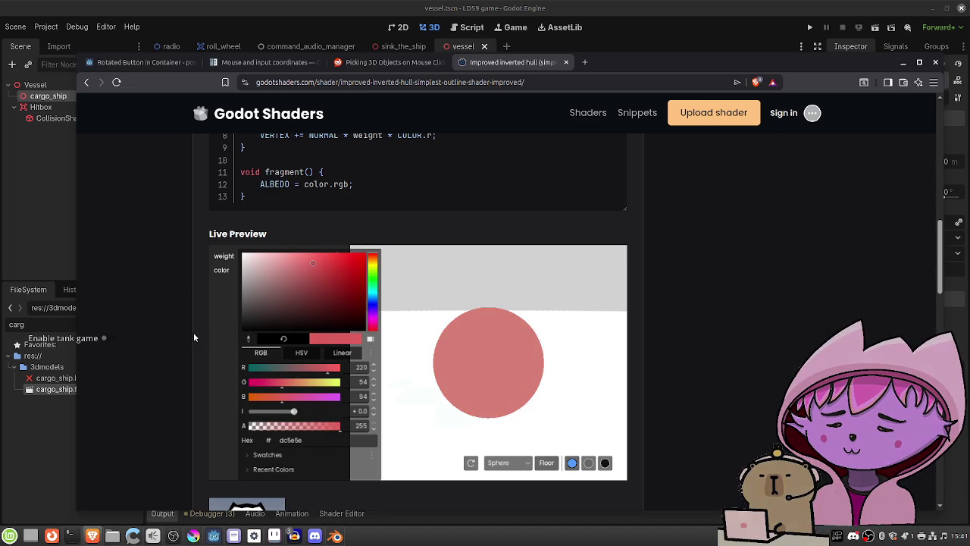
{"action": "left_click", "coordinate": [218, 257]}
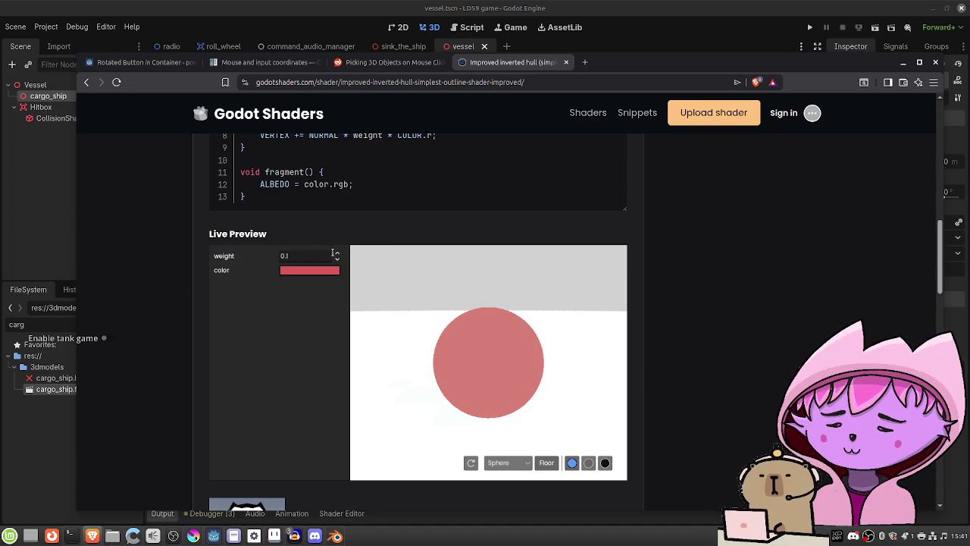
{"action": "left_click", "coordinate": [337, 253]}
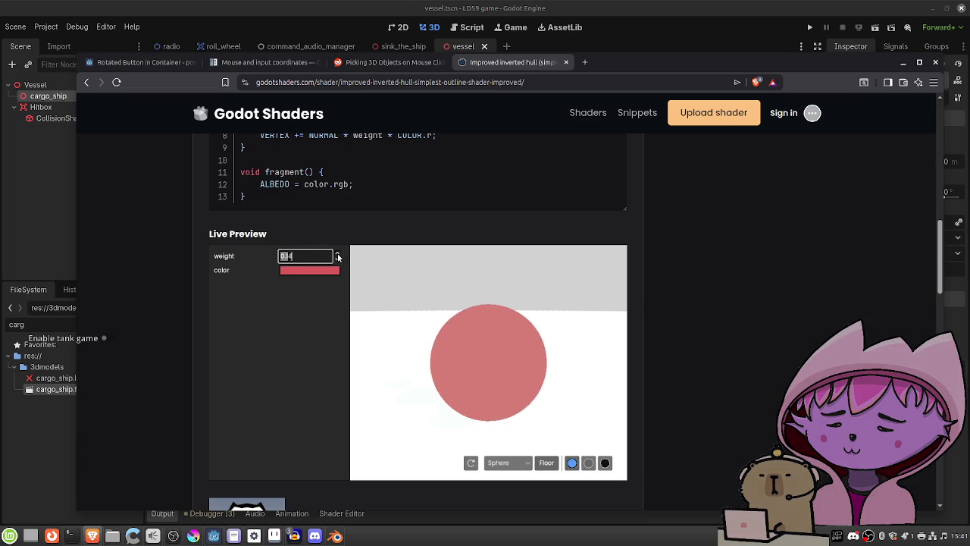
{"action": "left_click", "coordinate": [337, 261]}
{"action": "left_click", "coordinate": [337, 262]}
{"action": "left_click", "coordinate": [337, 262]}
{"action": "left_click", "coordinate": [338, 263]}
{"action": "left_click", "coordinate": [337, 256]}
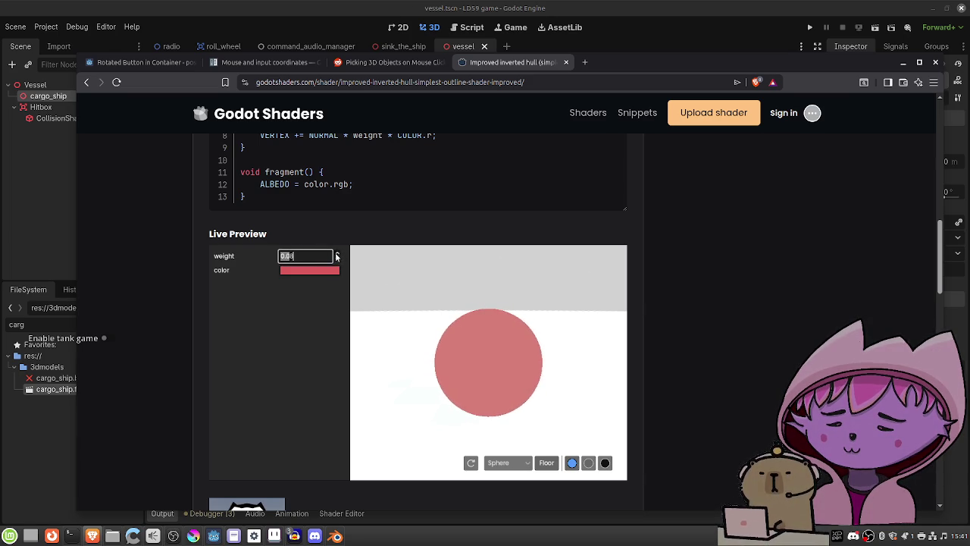
Step: Return to the outline shader listing
{"action": "scroll", "coordinate": [233, 231], "scroll_direction": "up", "scroll_amount": 3}
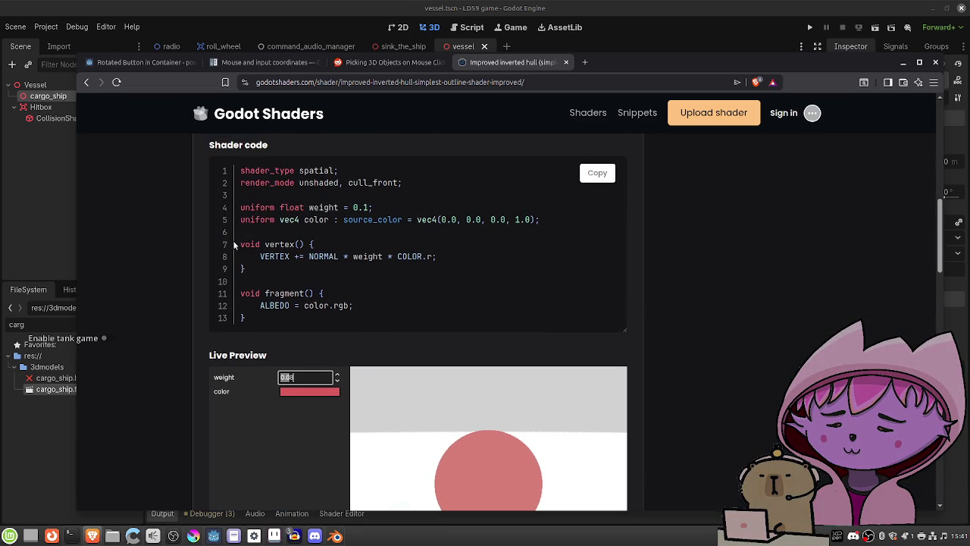
{"action": "scroll", "coordinate": [176, 256], "scroll_direction": "up", "scroll_amount": 5}
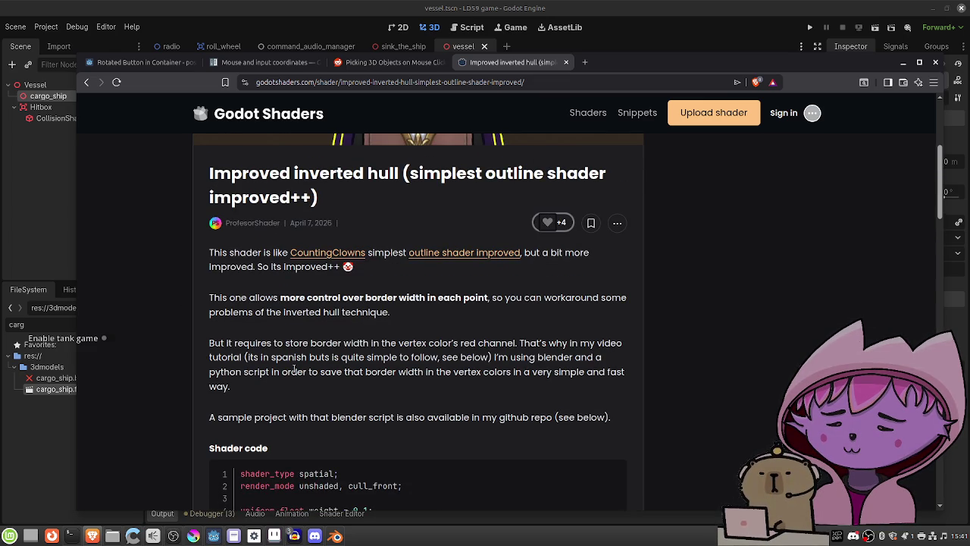
{"action": "scroll", "coordinate": [168, 363], "scroll_direction": "down", "scroll_amount": 2}
{"action": "left_click", "coordinate": [86, 82]}
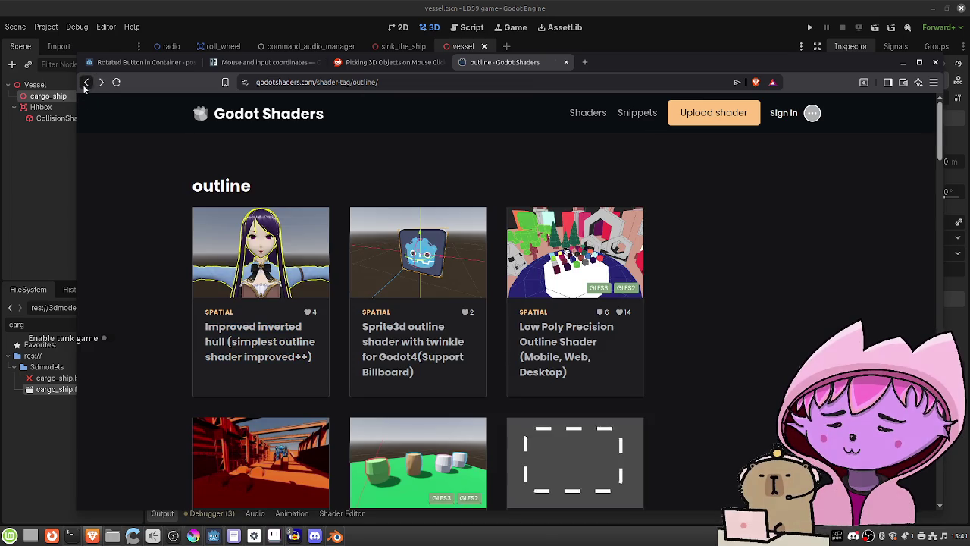
Step: Open the post process outline shader page and scroll to its Live Preview
{"action": "scroll", "coordinate": [302, 280], "scroll_direction": "down", "scroll_amount": 3}
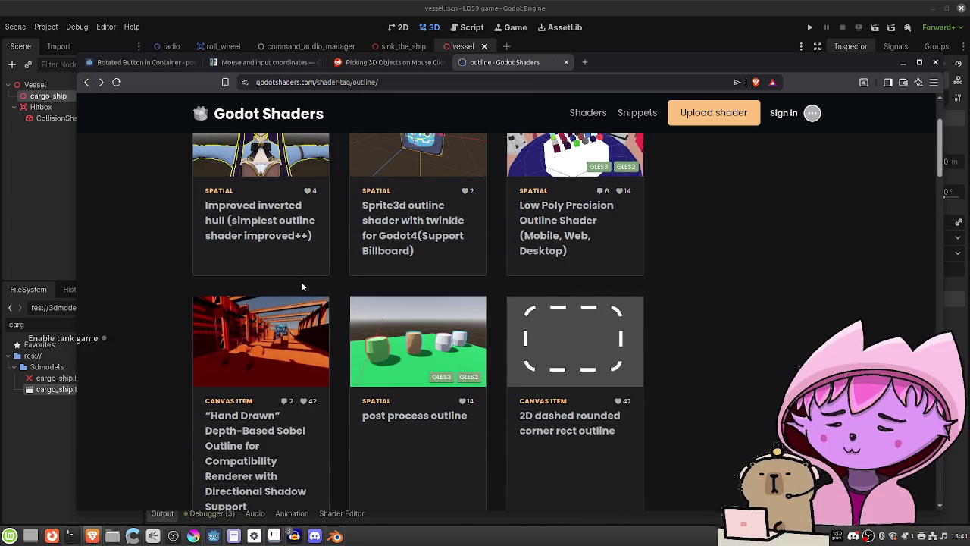
{"action": "left_click", "coordinate": [414, 422]}
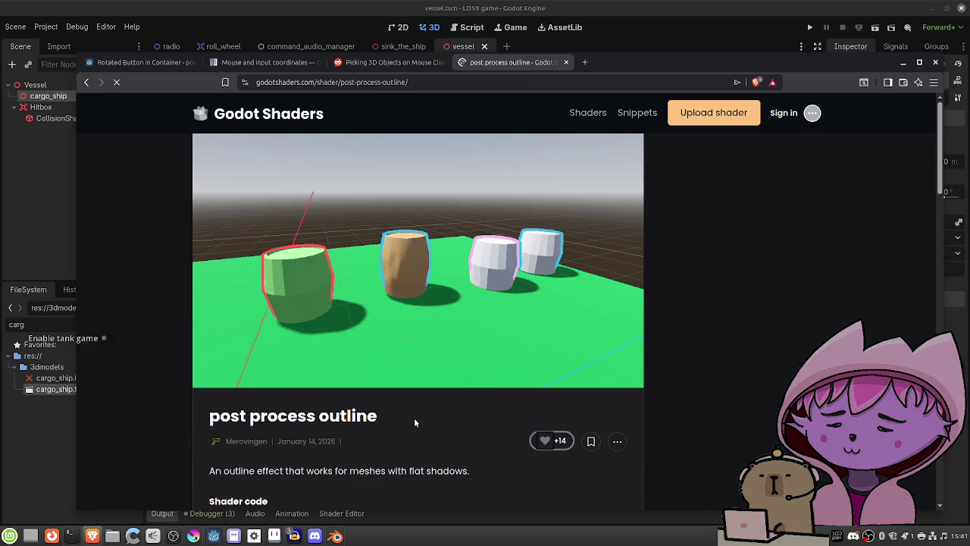
{"action": "scroll", "coordinate": [166, 304], "scroll_direction": "down", "scroll_amount": 3}
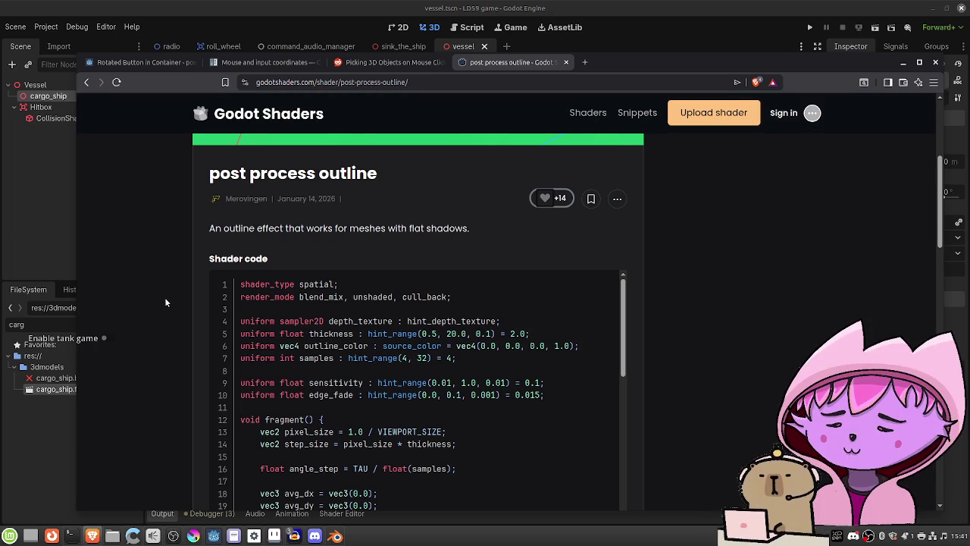
{"action": "scroll", "coordinate": [166, 299], "scroll_direction": "up", "scroll_amount": 2}
{"action": "scroll", "coordinate": [165, 299], "scroll_direction": "down", "scroll_amount": 2}
{"action": "scroll", "coordinate": [165, 303], "scroll_direction": "down", "scroll_amount": 4}
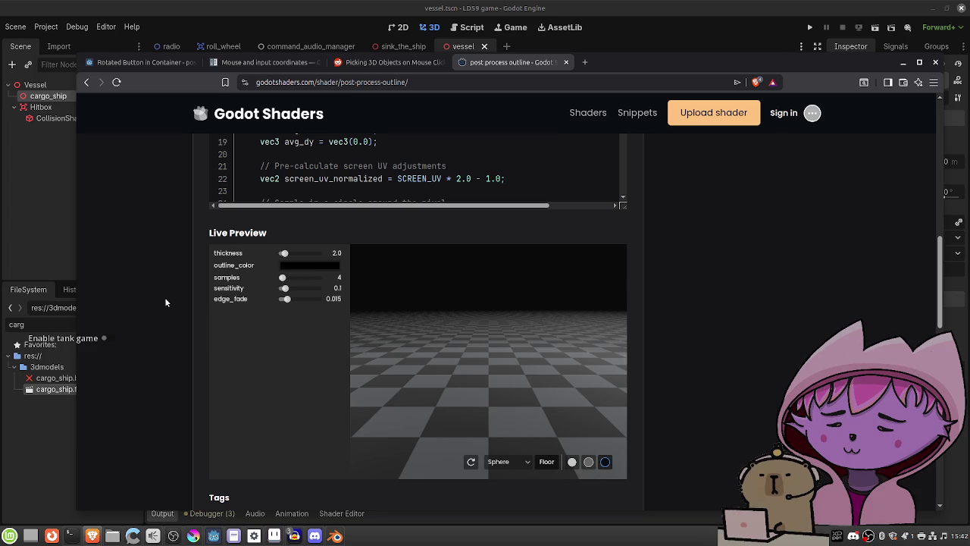
Step: Preview it on a Box and back on a Sphere, then close the page and return to Godot
{"action": "left_click", "coordinate": [507, 462]}
{"action": "left_click", "coordinate": [512, 445]}
{"action": "left_click", "coordinate": [501, 462]}
{"action": "left_click", "coordinate": [508, 435]}
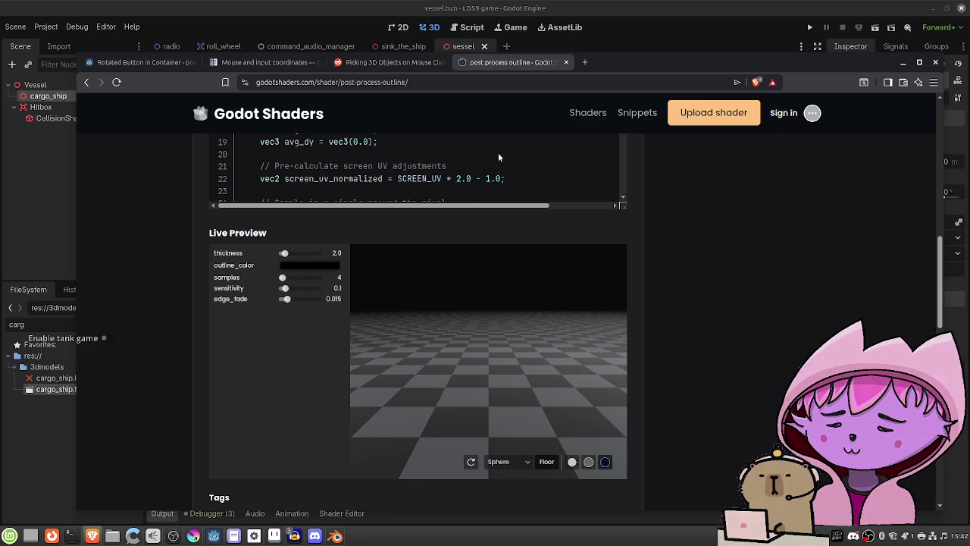
{"action": "left_click", "coordinate": [564, 61]}
{"action": "key", "text": "alt+Tab"}
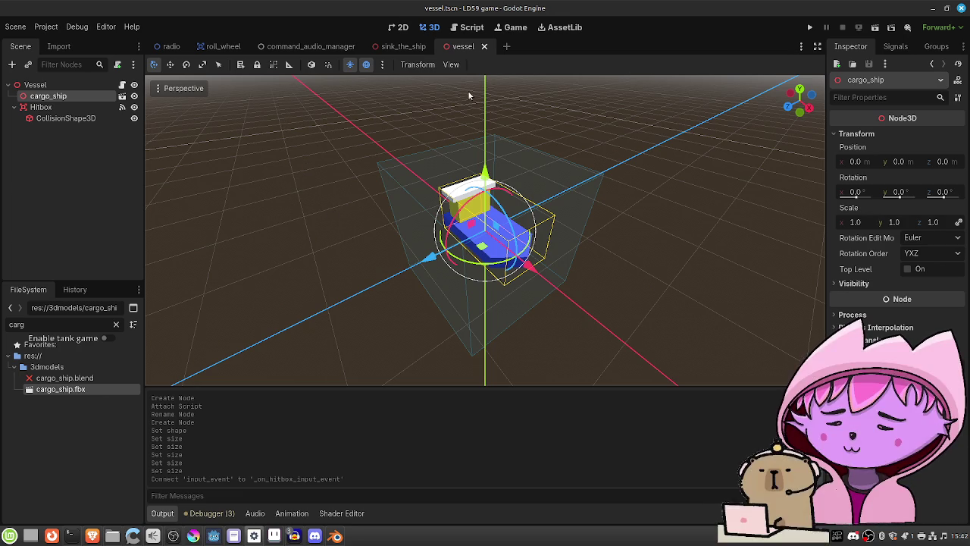
Step: Delete the cargo_ship node from the sink_the_ship scene and select the SinkTheShip root
{"action": "left_click", "coordinate": [401, 46]}
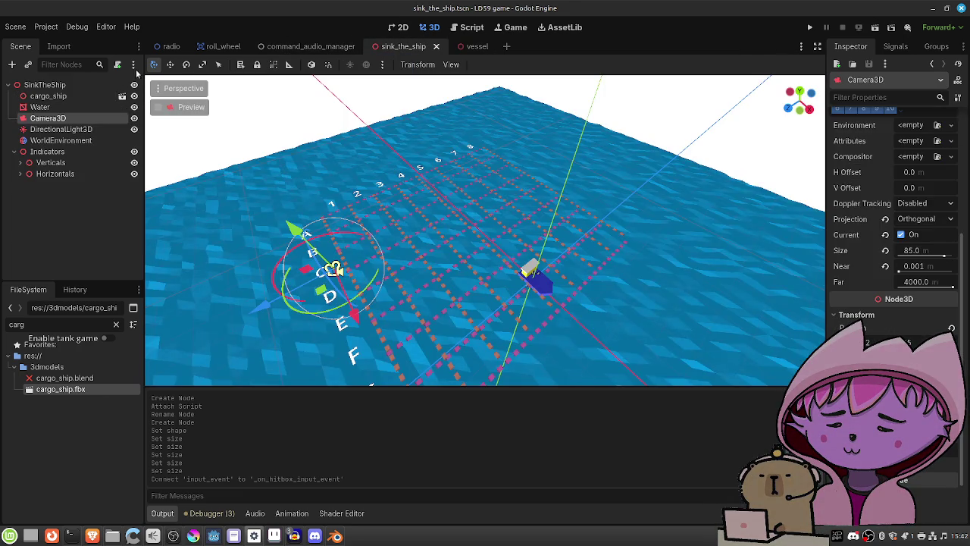
{"action": "left_click", "coordinate": [78, 96]}
{"action": "key", "text": "Delete"}
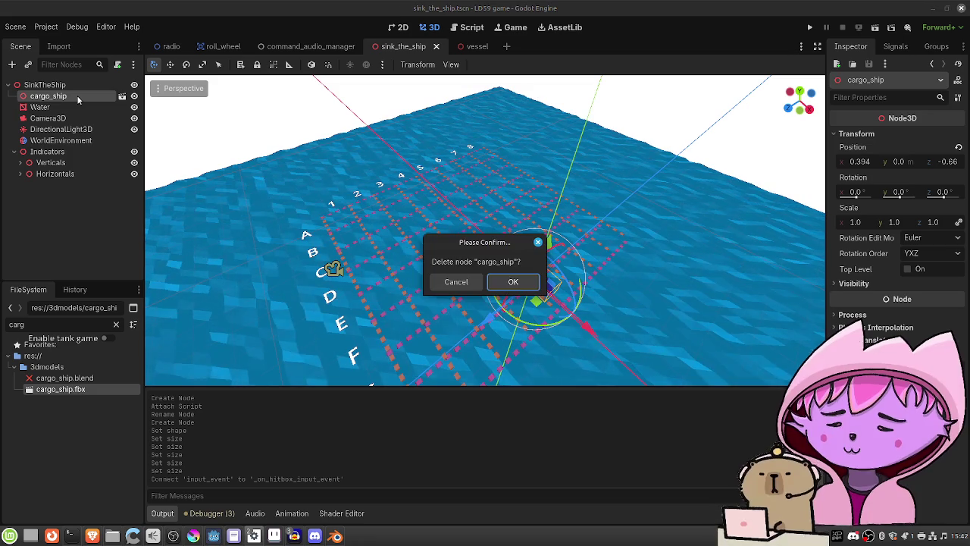
{"action": "key", "text": "Return"}
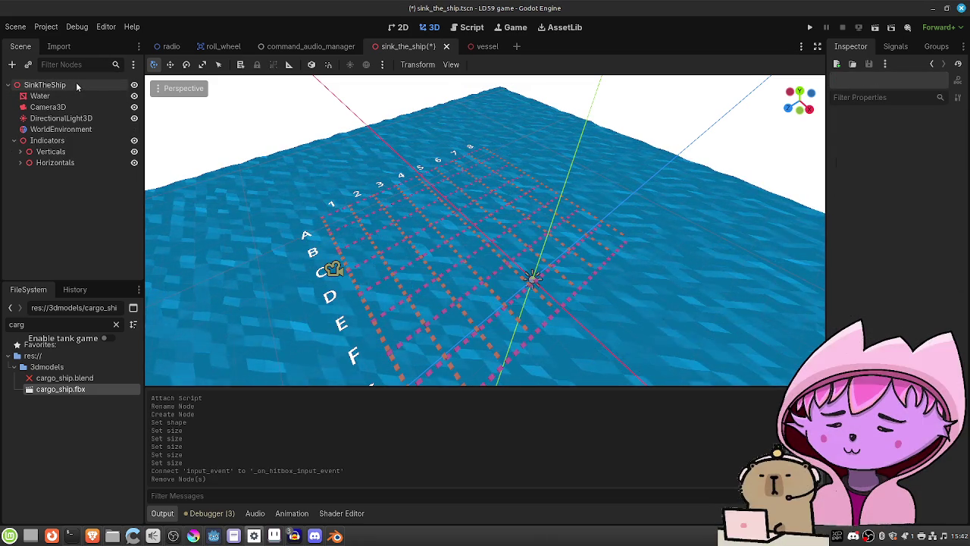
{"action": "left_click", "coordinate": [77, 85]}
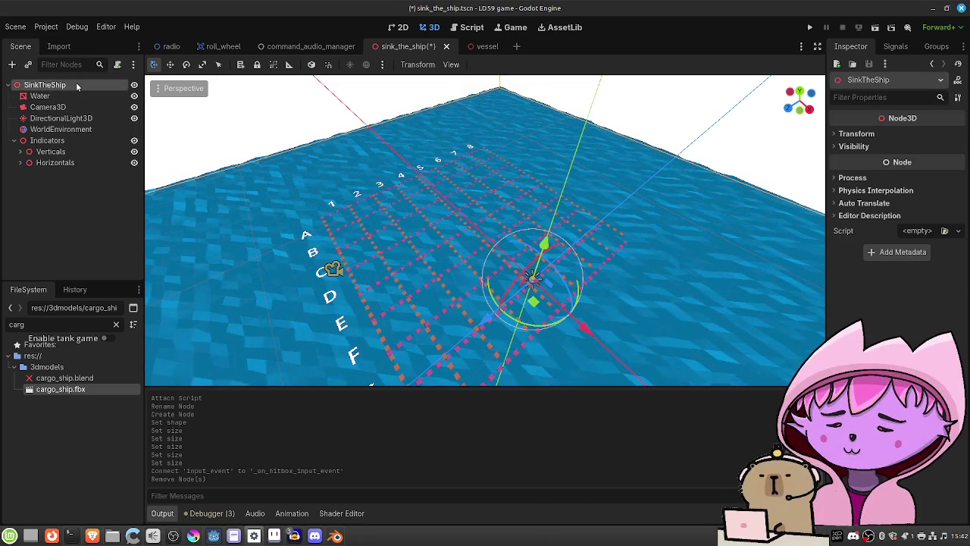
Step: Instance vessel.tscn into the sink_the_ship scene and focus the view on it
{"action": "left_click", "coordinate": [116, 325]}
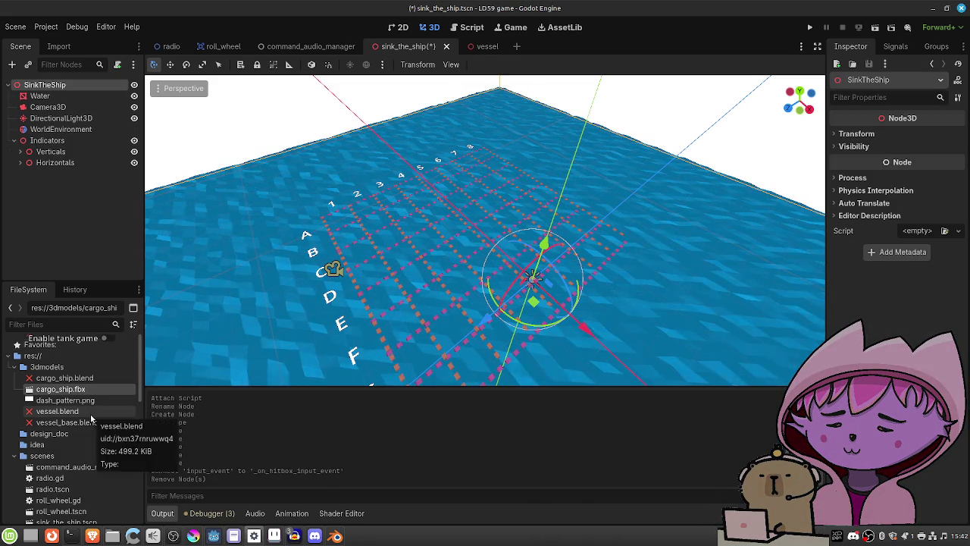
{"action": "scroll", "coordinate": [90, 414], "scroll_direction": "down", "scroll_amount": 3}
{"action": "left_click", "coordinate": [61, 456]}
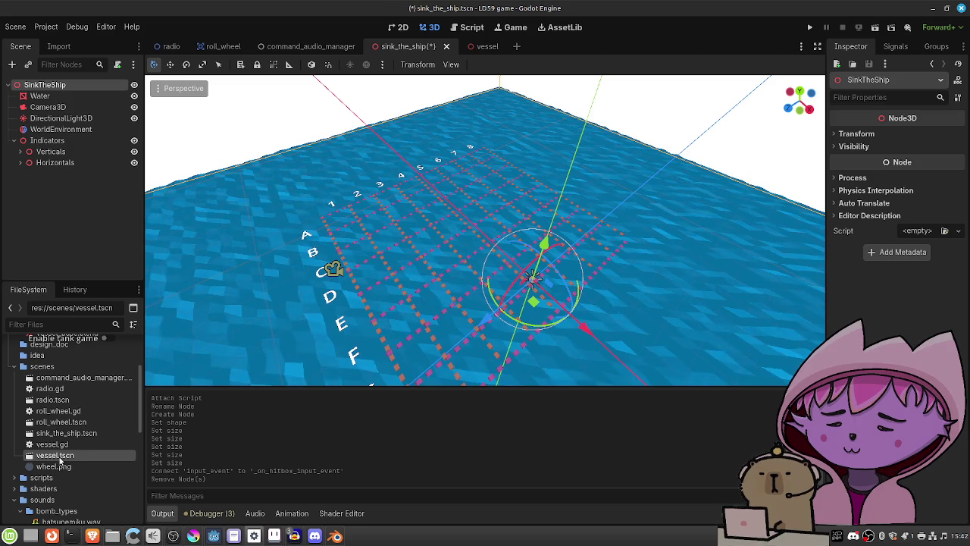
{"action": "mouse_move", "coordinate": [60, 460]}
{"action": "left_mouse_down"}
{"action": "mouse_move", "coordinate": [465, 299]}
{"action": "mouse_move", "coordinate": [530, 183]}
{"action": "mouse_move", "coordinate": [495, 189]}
{"action": "left_mouse_up"}
{"action": "key", "text": "f"}
{"action": "scroll", "coordinate": [447, 249], "scroll_direction": "down", "scroll_amount": 3}
{"action": "scroll", "coordinate": [452, 260], "scroll_direction": "up", "scroll_amount": 2}
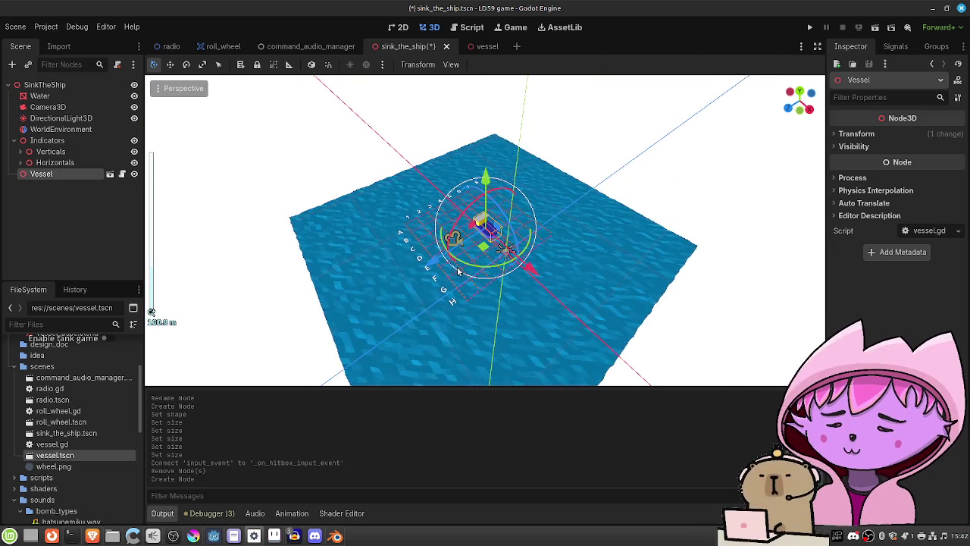
Step: Set the Vessel's Position y to 0 and move it to x -19.9, z 4.164
{"action": "left_click", "coordinate": [873, 135]}
{"action": "left_click", "coordinate": [904, 161]}
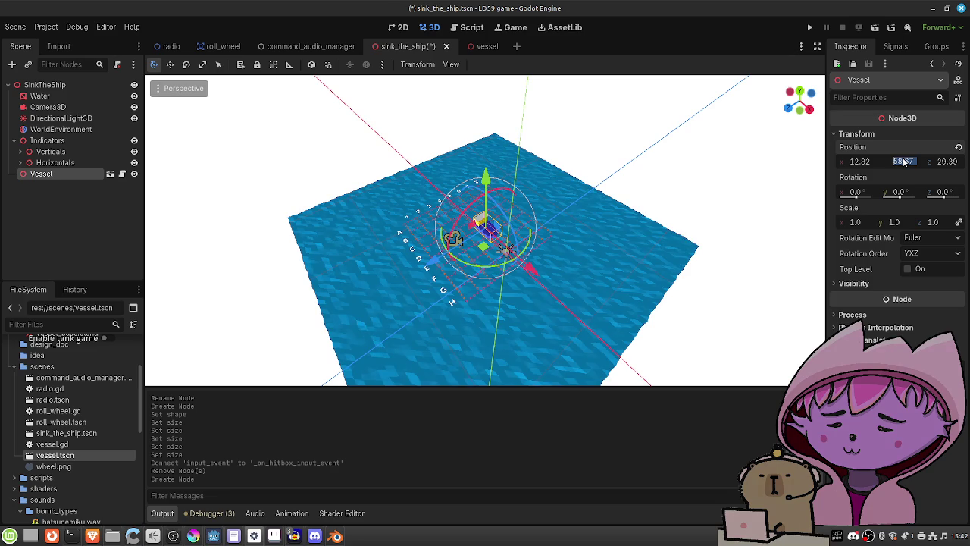
{"action": "type", "text": "0"}
{"action": "key", "text": "Return"}
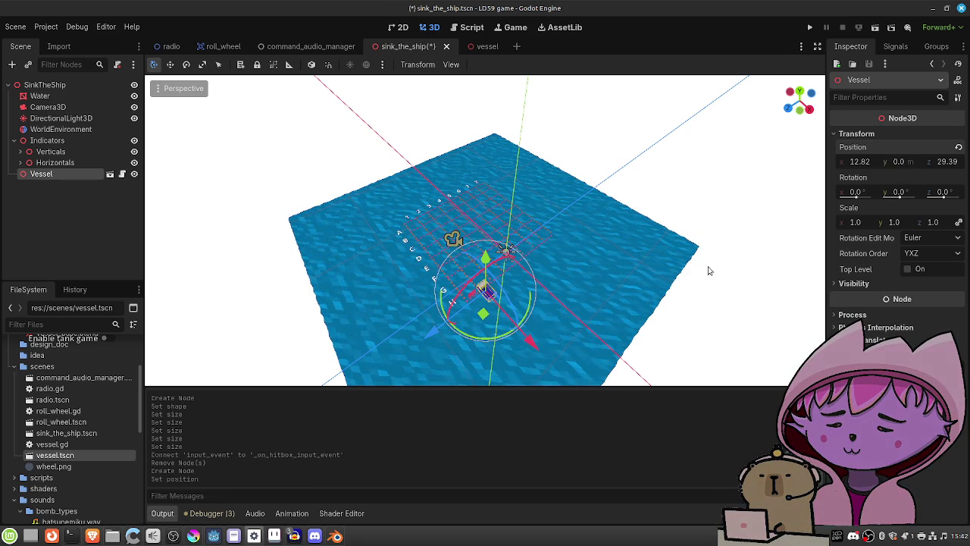
{"action": "mouse_move", "coordinate": [534, 346]}
{"action": "left_mouse_down"}
{"action": "mouse_move", "coordinate": [492, 299]}
{"action": "mouse_move", "coordinate": [397, 291]}
{"action": "mouse_move", "coordinate": [479, 266]}
{"action": "left_mouse_up"}
{"action": "scroll", "coordinate": [478, 264], "scroll_direction": "up", "scroll_amount": 5}
{"action": "scroll", "coordinate": [478, 264], "scroll_direction": "down", "scroll_amount": 2}
Step: Save sink_the_ship and do a quick test run of the scene
{"action": "key", "text": "ctrl+s"}
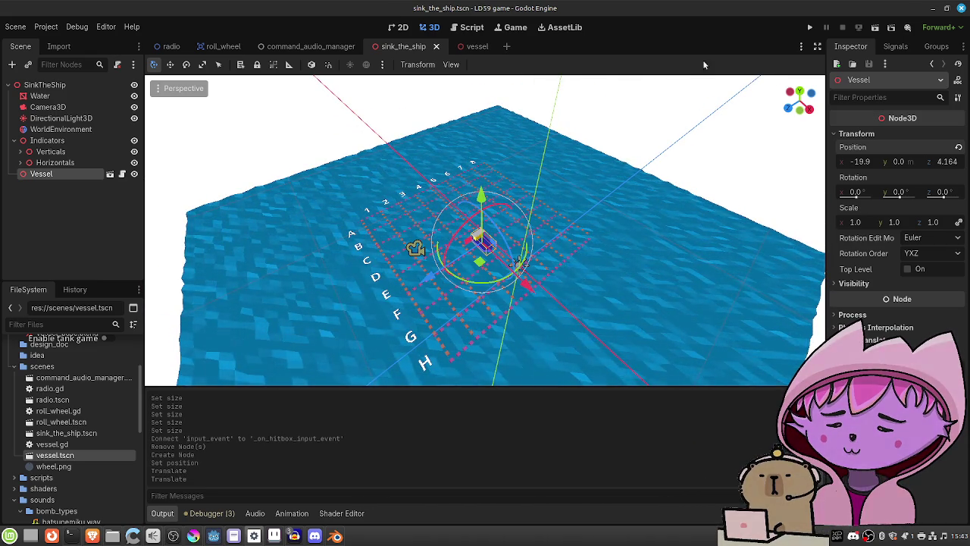
{"action": "left_click", "coordinate": [877, 28]}
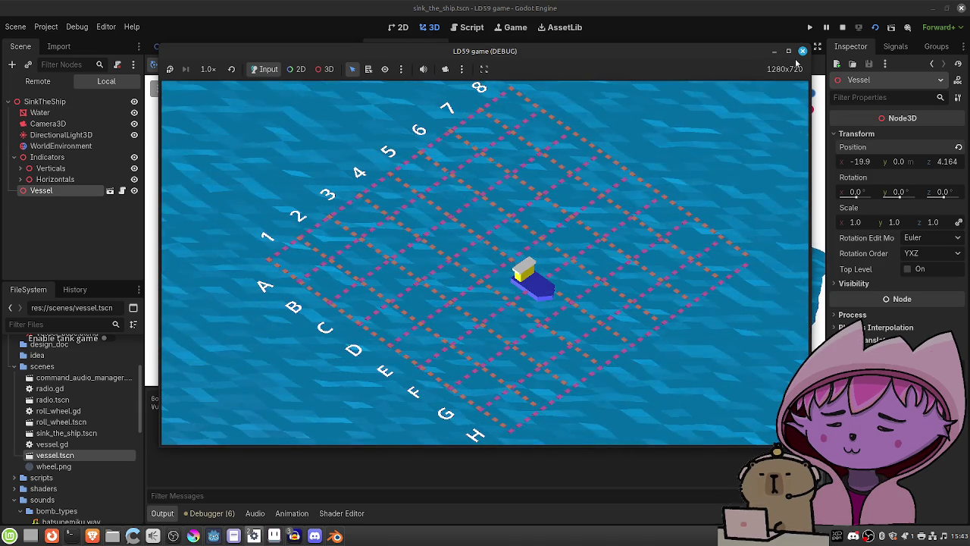
{"action": "key", "text": "F8"}
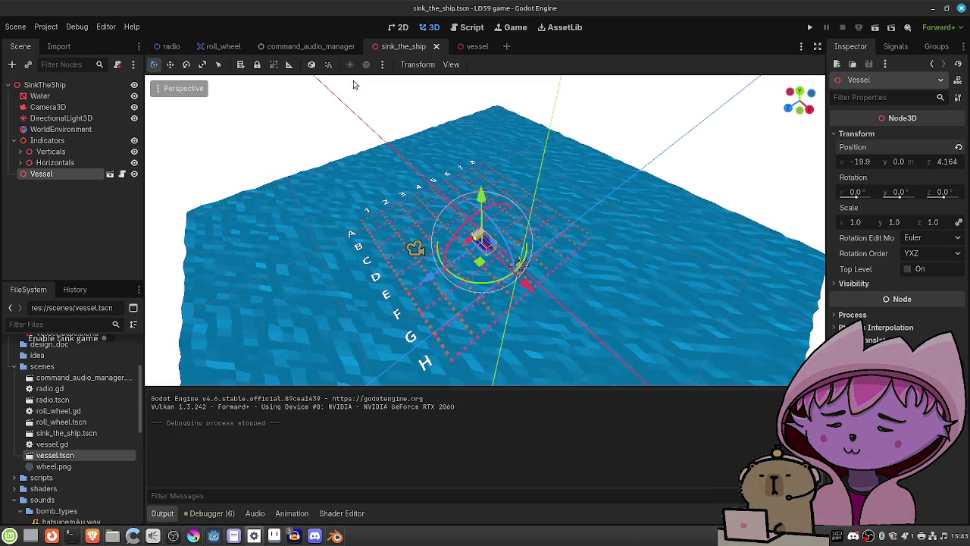
Step: Add 'return' as the first line of _ready() in command_audio_manager's script and save it
{"action": "left_click", "coordinate": [328, 51]}
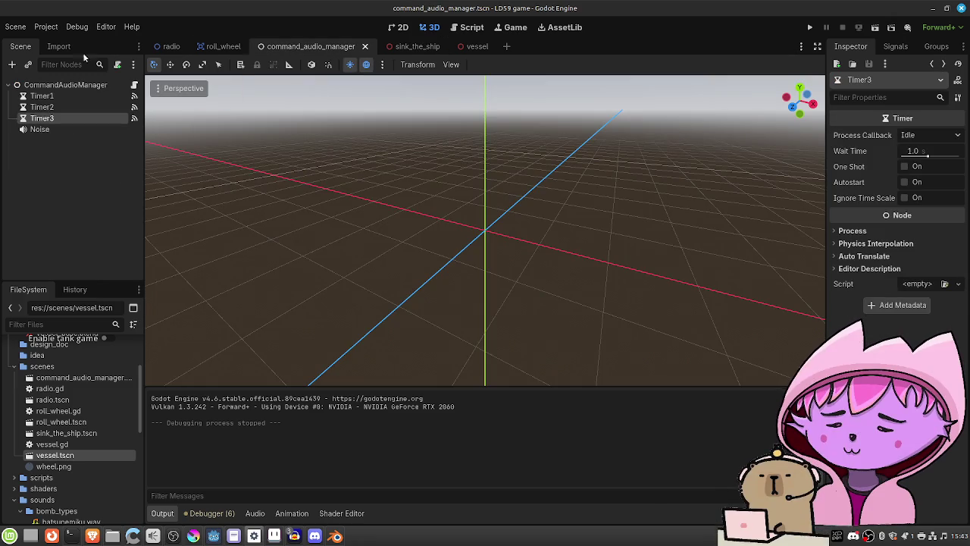
{"action": "left_click", "coordinate": [135, 85]}
{"action": "left_click", "coordinate": [456, 208]}
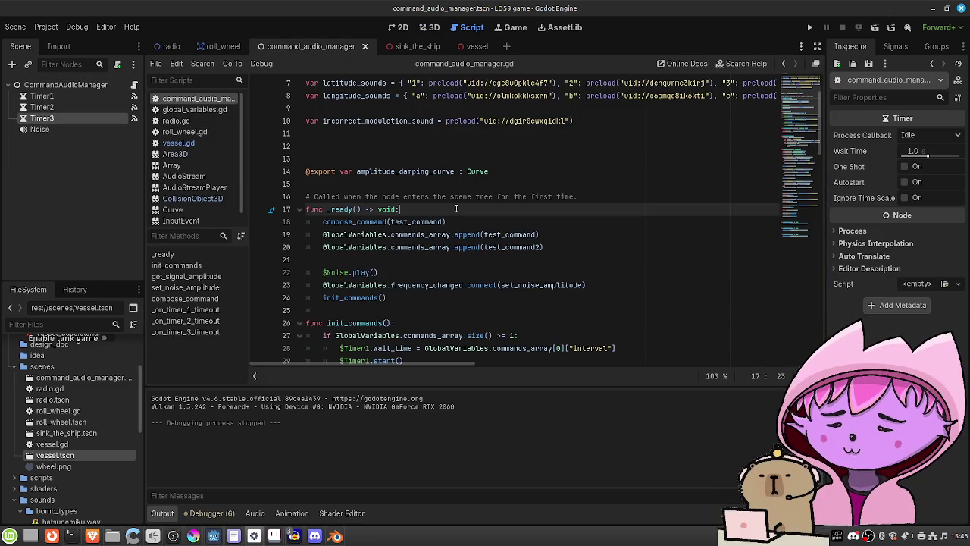
{"action": "key", "text": "Return"}
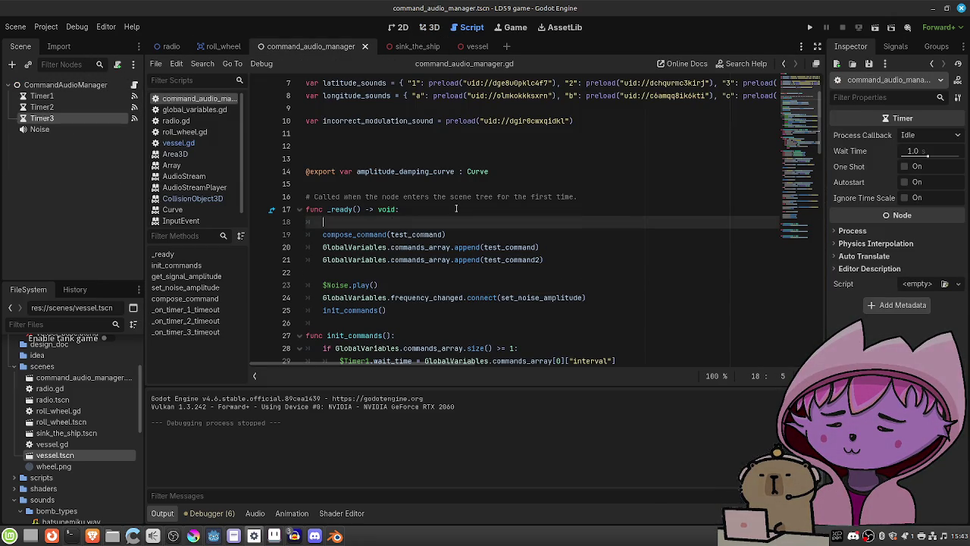
{"action": "type", "text": "return"}
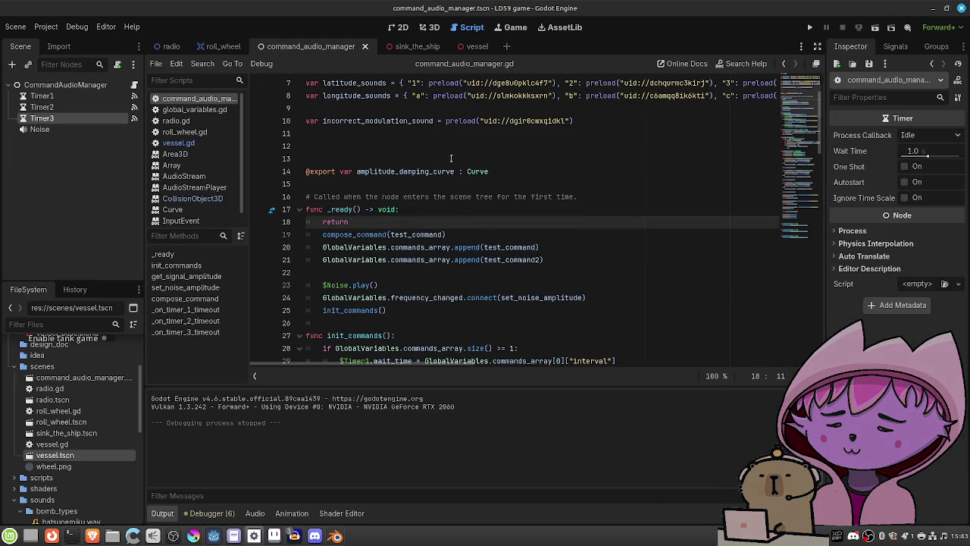
{"action": "key", "text": "Return"}
{"action": "key", "text": "ctrl+s"}
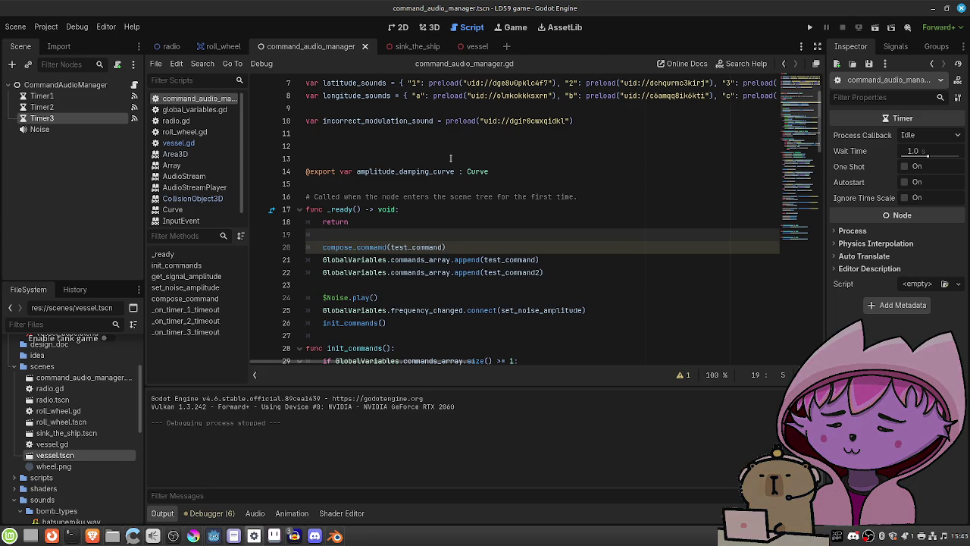
Step: Run the sink_the_ship scene from its 3D view
{"action": "left_click", "coordinate": [413, 48]}
{"action": "left_click", "coordinate": [430, 27]}
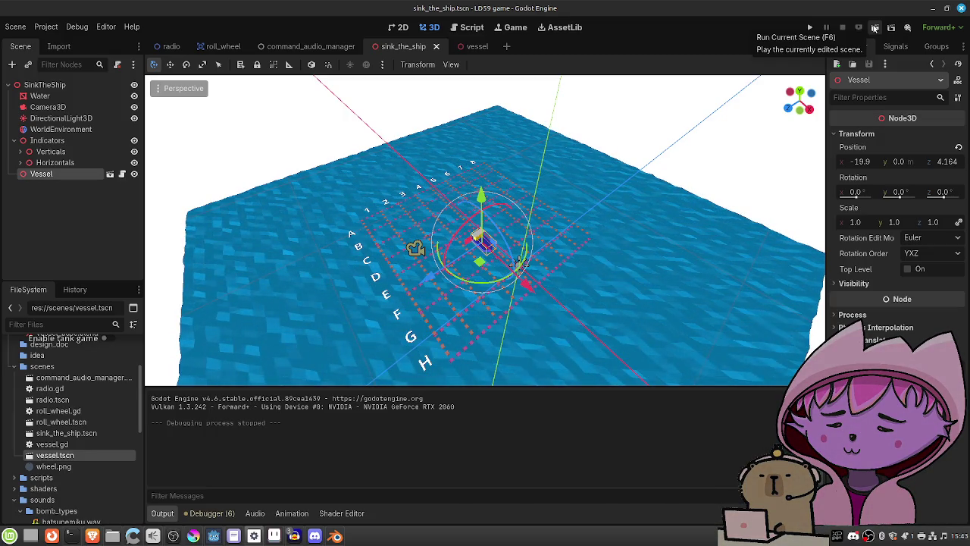
{"action": "left_click", "coordinate": [875, 28]}
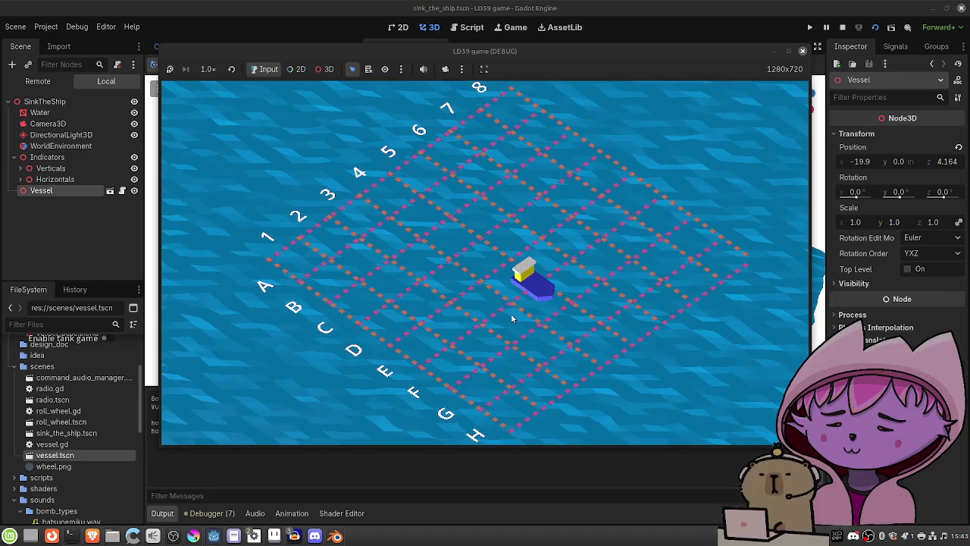
Step: Click the boat and surrounding grid in the running game to test the hitbox, then stop it
{"action": "left_click_drag", "start_coordinate": [465, 50], "coordinate": [465, 40]}
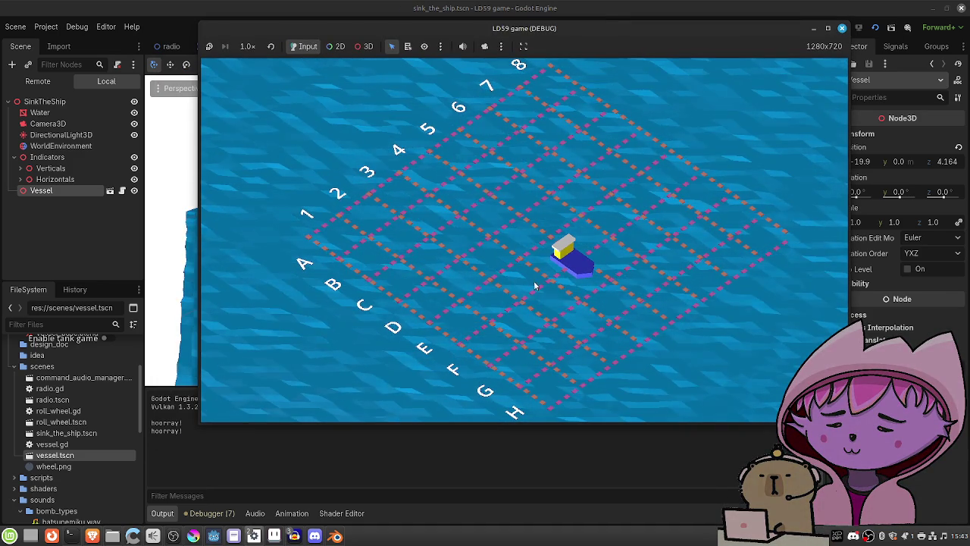
{"action": "left_click", "coordinate": [515, 325]}
{"action": "left_click", "coordinate": [491, 317]}
{"action": "left_click", "coordinate": [535, 302]}
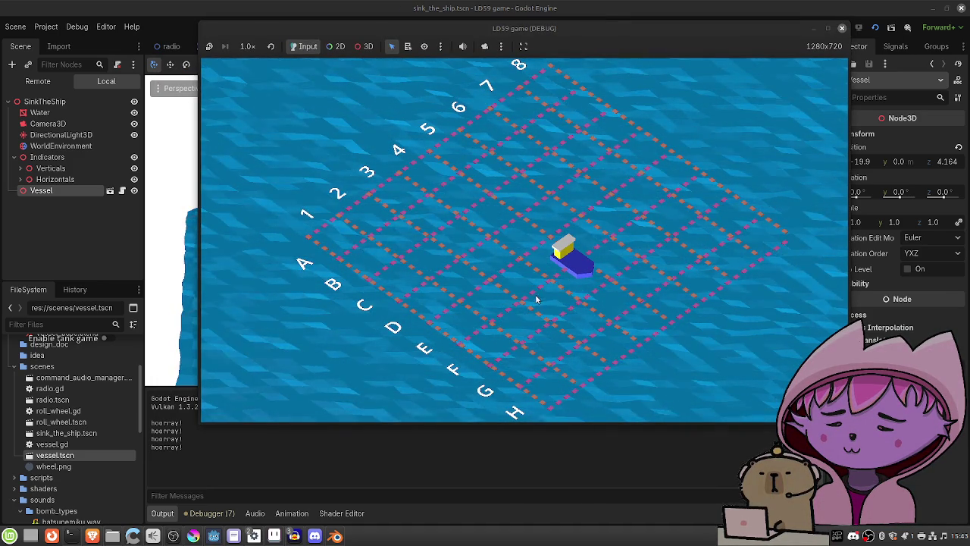
{"action": "left_click", "coordinate": [523, 303]}
{"action": "left_click", "coordinate": [516, 275]}
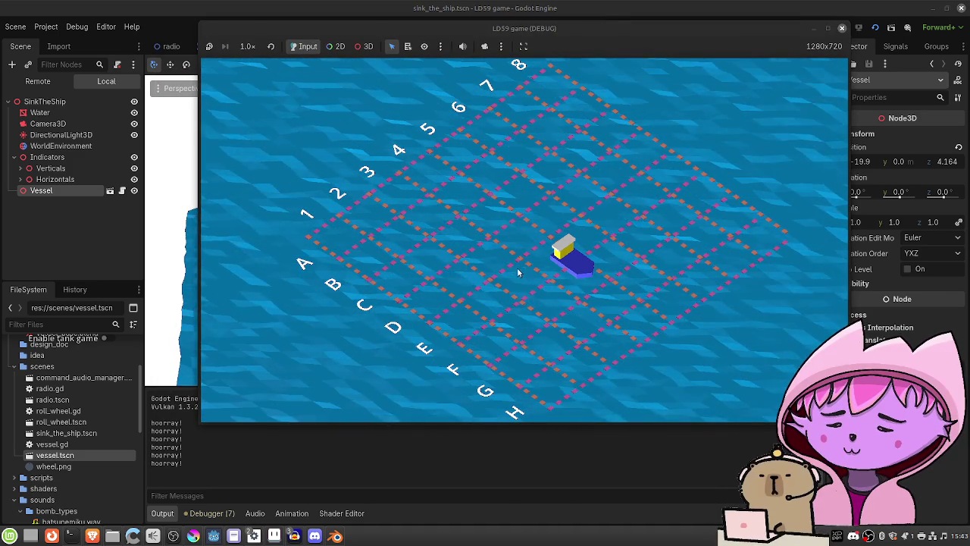
{"action": "left_click", "coordinate": [531, 262]}
{"action": "left_click", "coordinate": [548, 275]}
{"action": "left_click", "coordinate": [611, 261]}
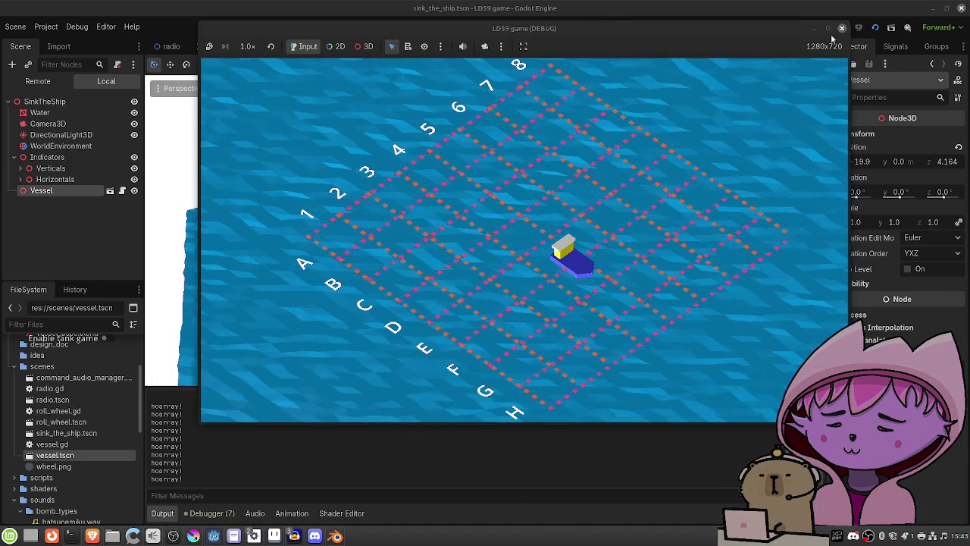
{"action": "left_click", "coordinate": [841, 28]}
Step: Resize the vessel Hitbox's CollisionShape3D box to 10 on x, y, z, save, and rerun sink_the_ship
{"action": "left_click", "coordinate": [474, 47]}
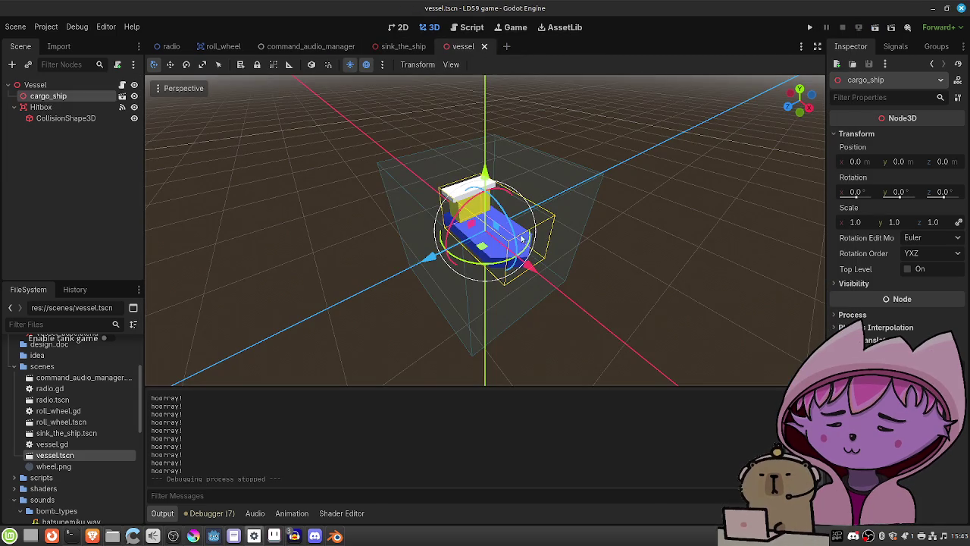
{"action": "left_click", "coordinate": [68, 108]}
{"action": "left_click", "coordinate": [68, 119]}
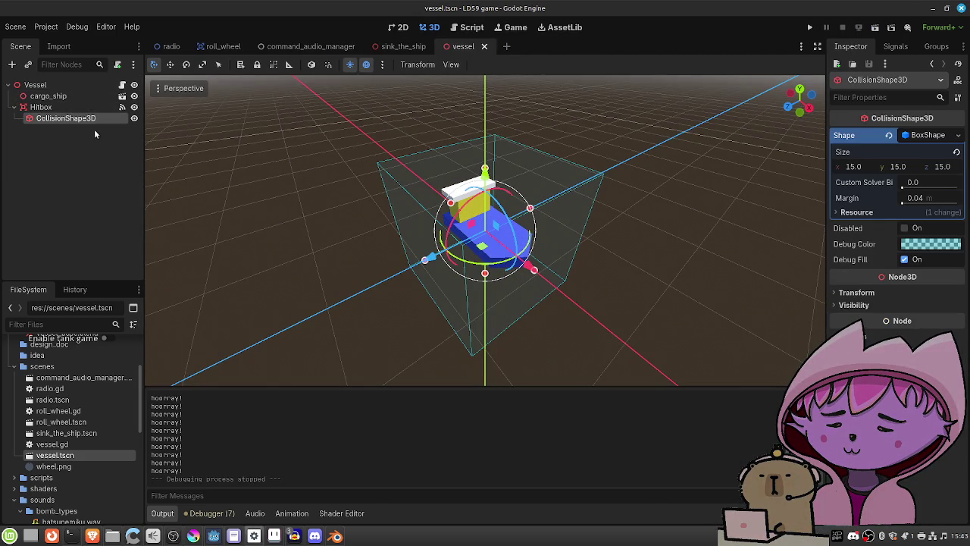
{"action": "left_click", "coordinate": [857, 167]}
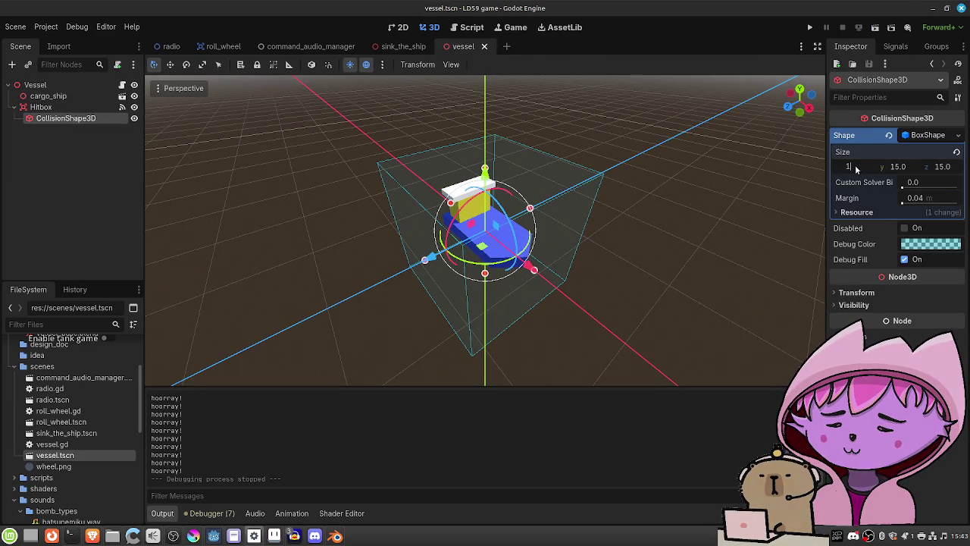
{"action": "type", "text": "0"}
{"action": "key", "text": "Tab"}
{"action": "key", "text": "Tab"}
{"action": "type", "text": "10"}
{"action": "key", "text": "Return"}
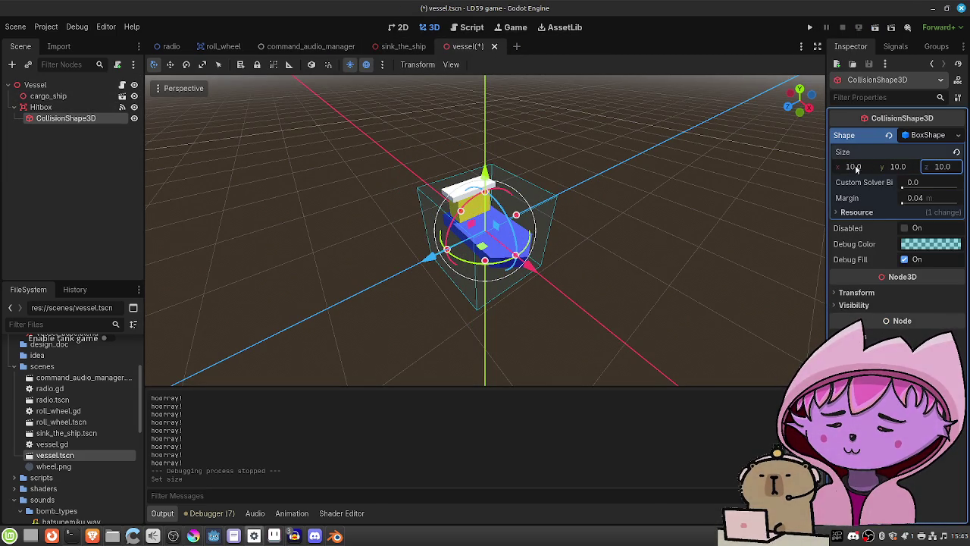
{"action": "key", "text": "ctrl+s"}
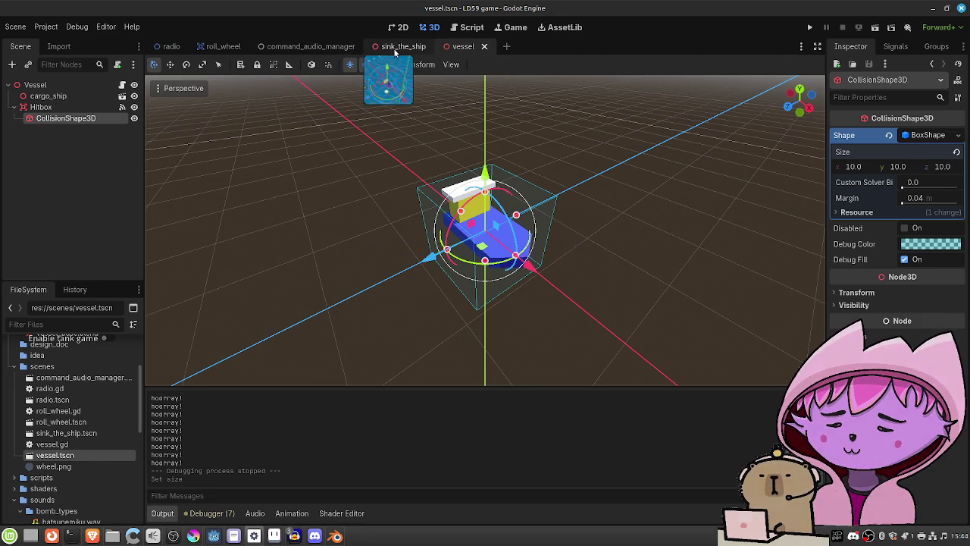
{"action": "left_click", "coordinate": [402, 46]}
{"action": "left_click", "coordinate": [875, 26]}
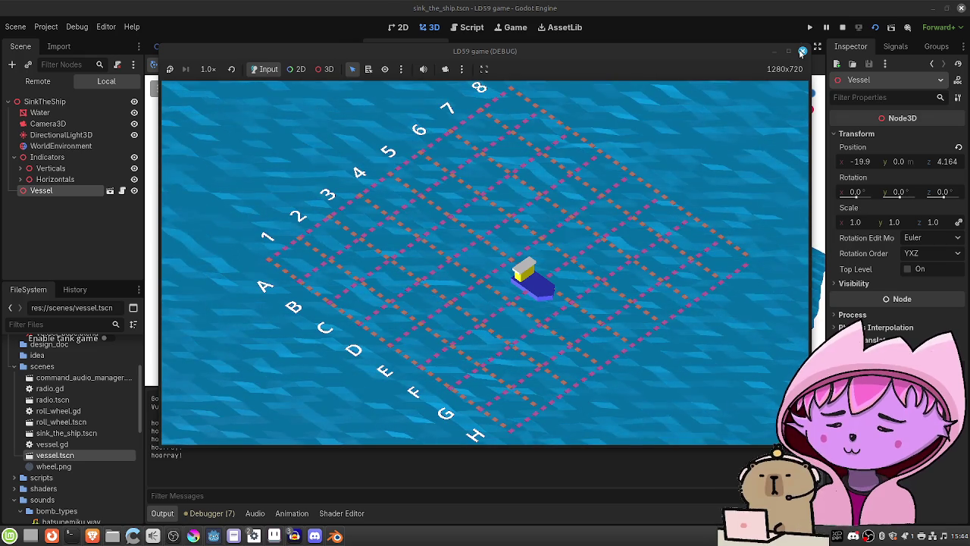
{"action": "left_click", "coordinate": [541, 292]}
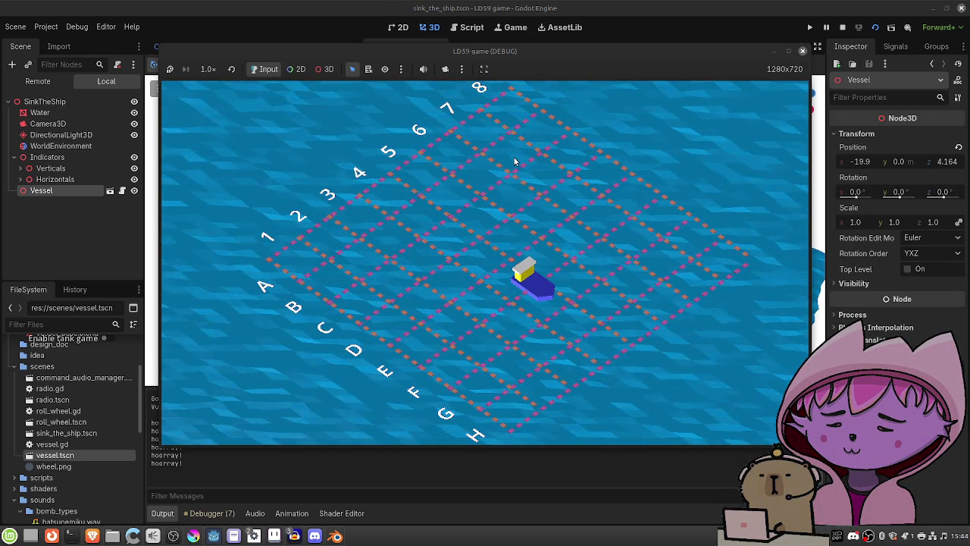
{"action": "left_click", "coordinate": [539, 288]}
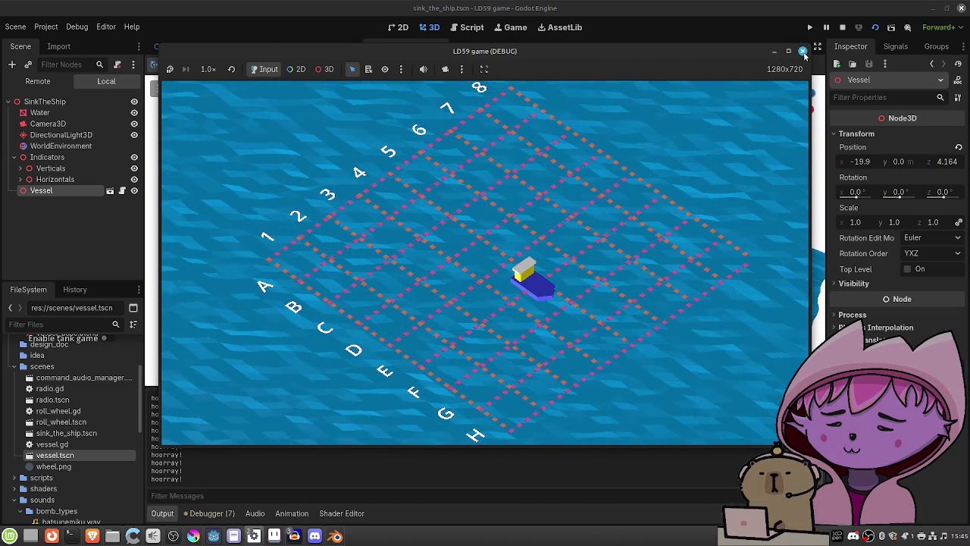
{"action": "left_click", "coordinate": [804, 54]}
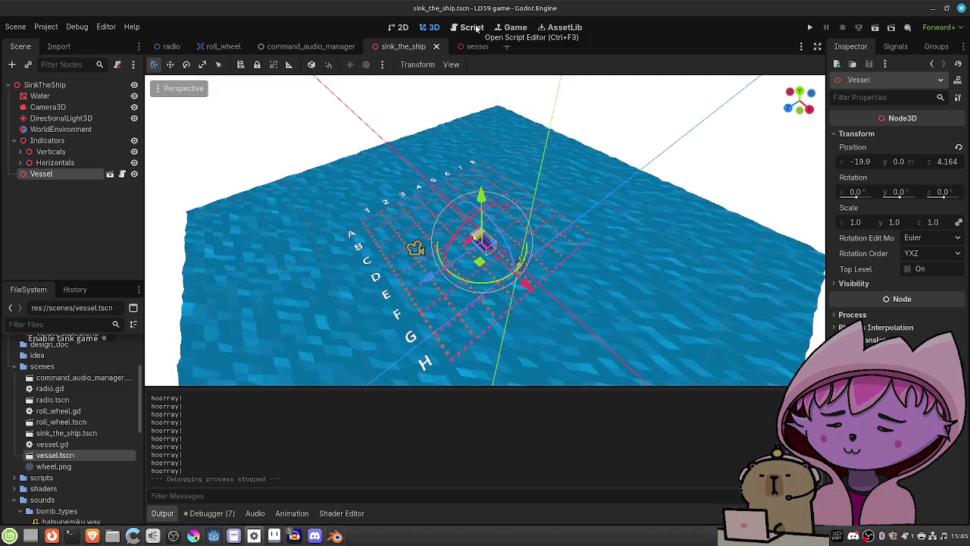
Step: Declare 'var vessel_selected = false' near the top of vessel.gd and save
{"action": "left_click", "coordinate": [474, 28]}
{"action": "left_click", "coordinate": [450, 104]}
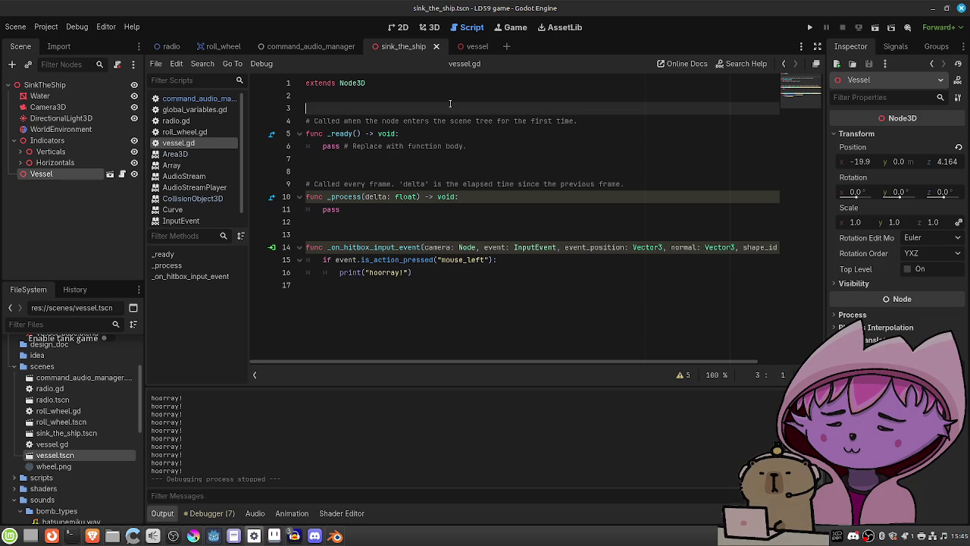
{"action": "key", "text": "Up"}
{"action": "key", "text": "Return"}
{"action": "type", "text": "var vessel_selected = false"}
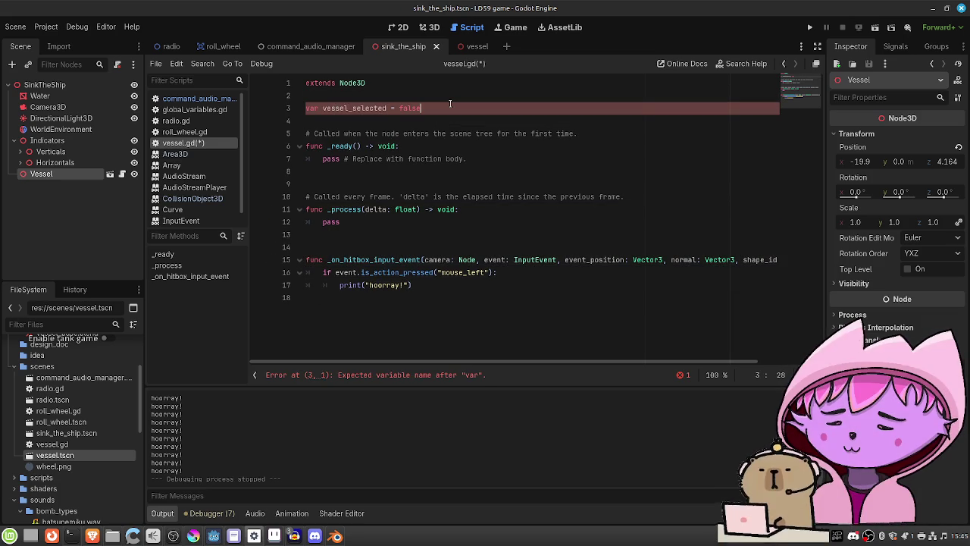
{"action": "key", "text": "ctrl+s"}
Step: Replace the print call on line 17 with 'vessel_selected = true', then view SinkTheShip's groups
{"action": "left_click_drag", "start_coordinate": [413, 285], "coordinate": [339, 286]}
{"action": "type", "text": "vessel"}
{"action": "key", "text": "Return"}
{"action": "type", "text": "true"}
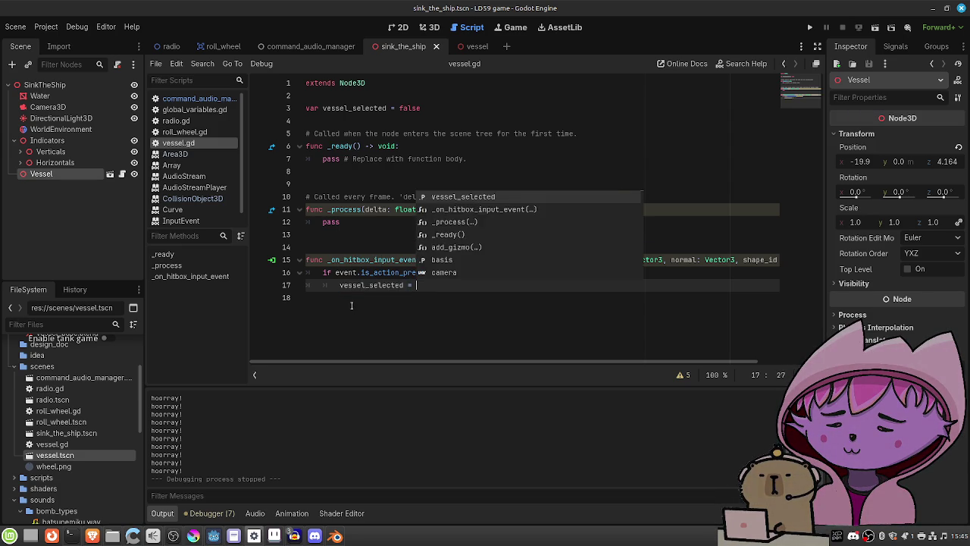
{"action": "left_click", "coordinate": [80, 84]}
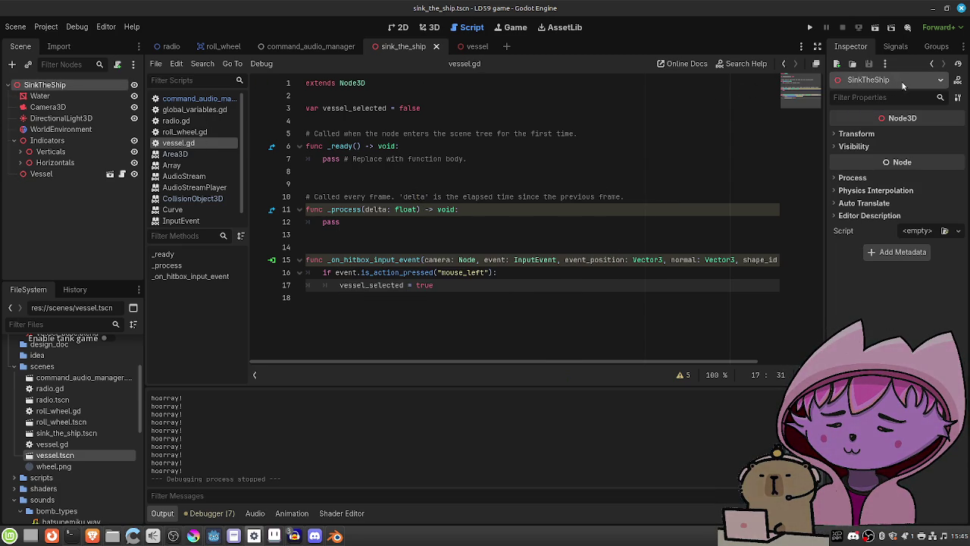
{"action": "left_click", "coordinate": [934, 47]}
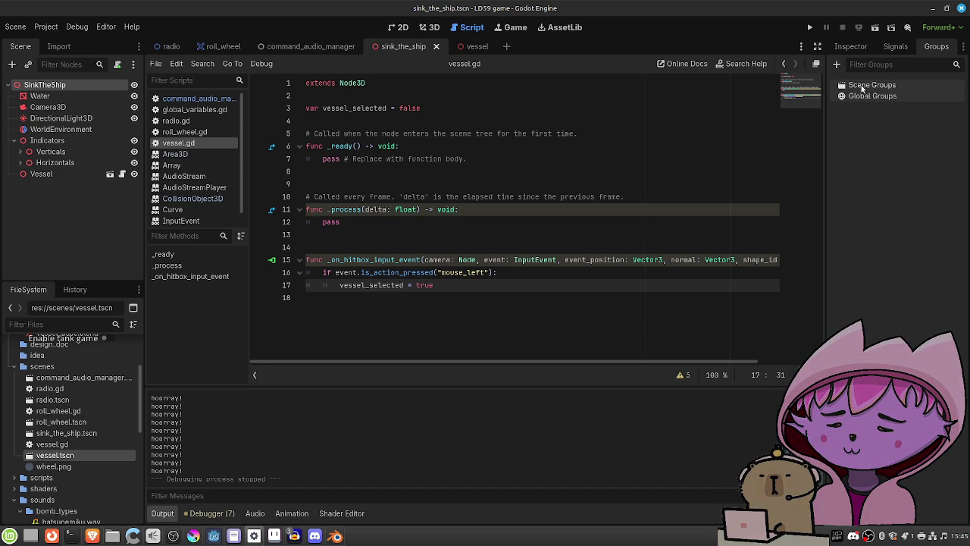
Step: Create a global node group named 'vessels'
{"action": "left_click", "coordinate": [838, 65]}
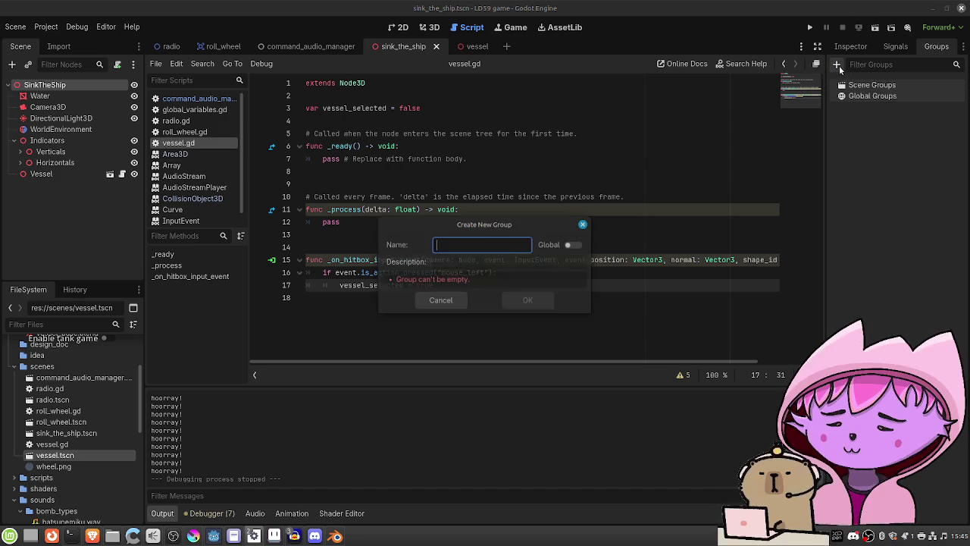
{"action": "type", "text": "vessel"}
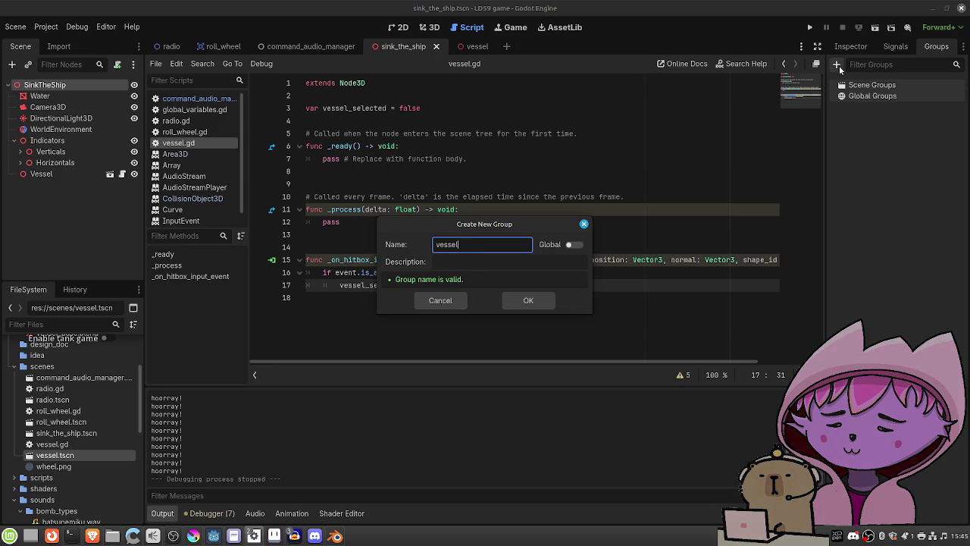
{"action": "left_click", "coordinate": [576, 245]}
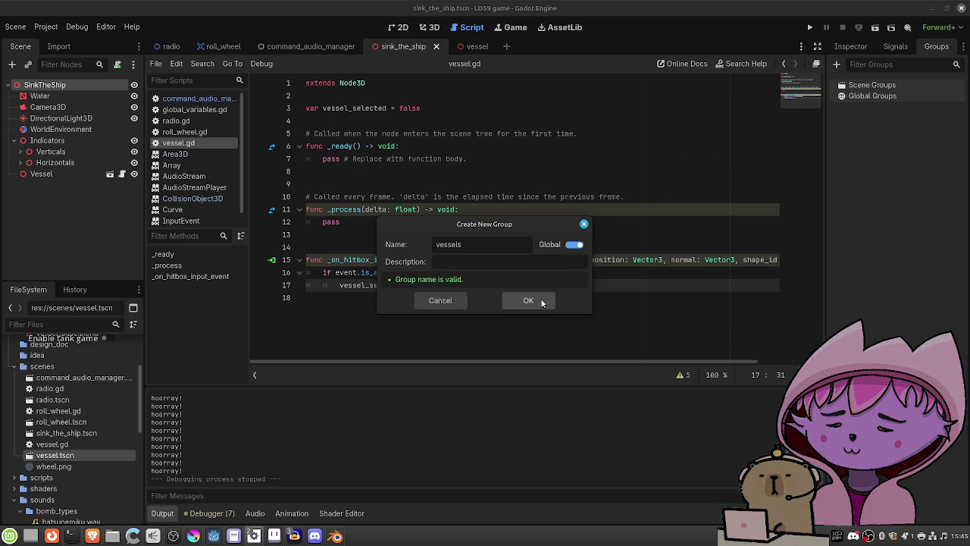
{"action": "left_click", "coordinate": [529, 300]}
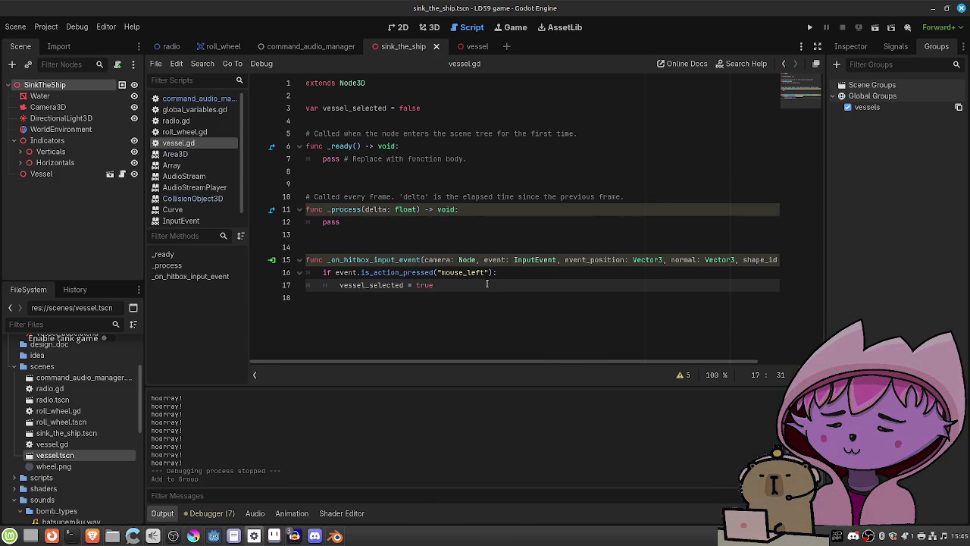
Step: Loop over get_tree().get_nodes_in_group("vessels") setting selected = false, untag SinkTheShip, and save
{"action": "left_click", "coordinate": [520, 274]}
{"action": "key", "text": "Return"}
{"action": "type", "text": "for vessel in ge"}
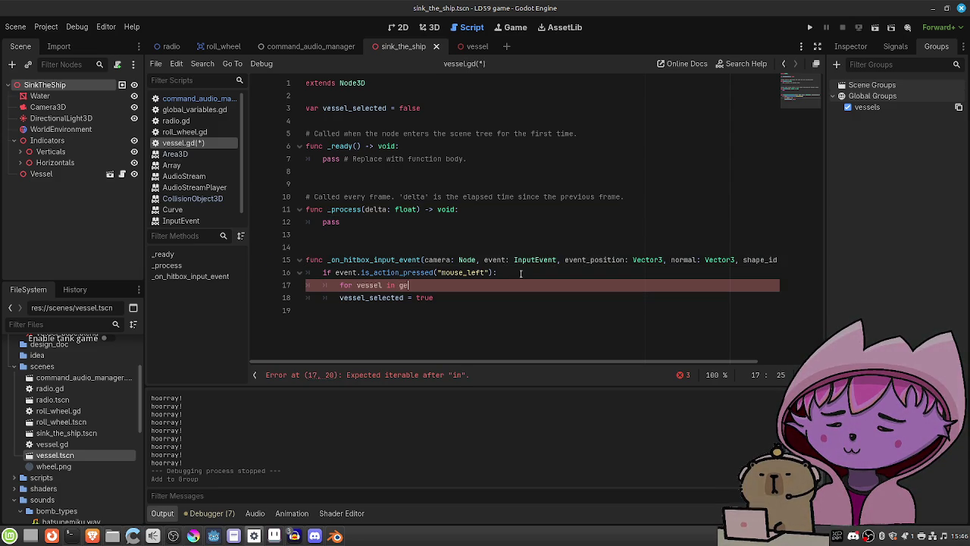
{"action": "type", "text": "t_tree"}
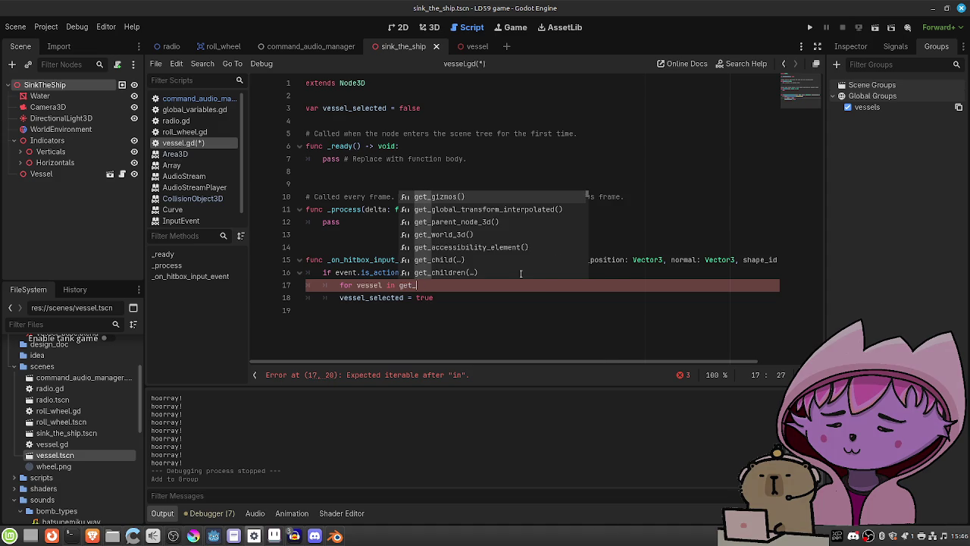
{"action": "key", "text": "Return"}
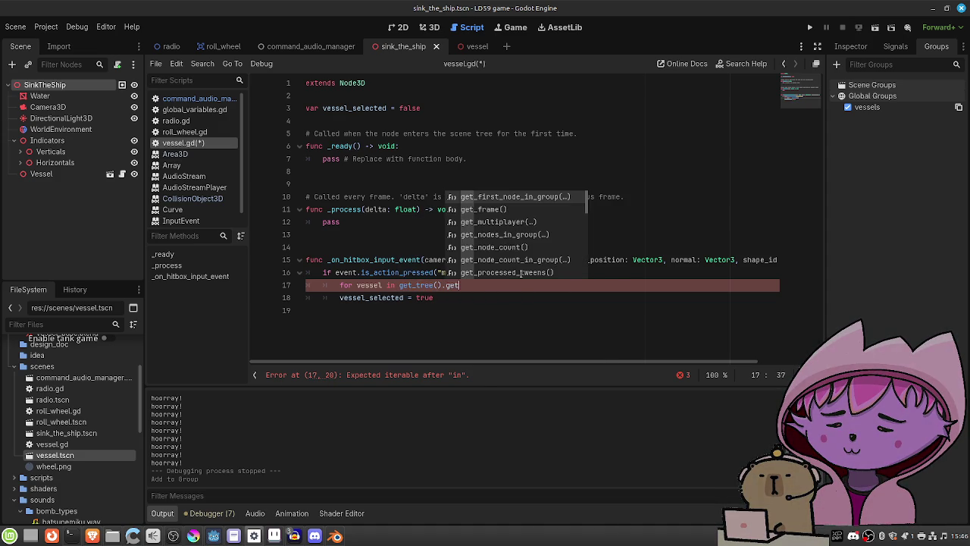
{"action": "type", "text": "t_"}
{"action": "type", "text": "node"}
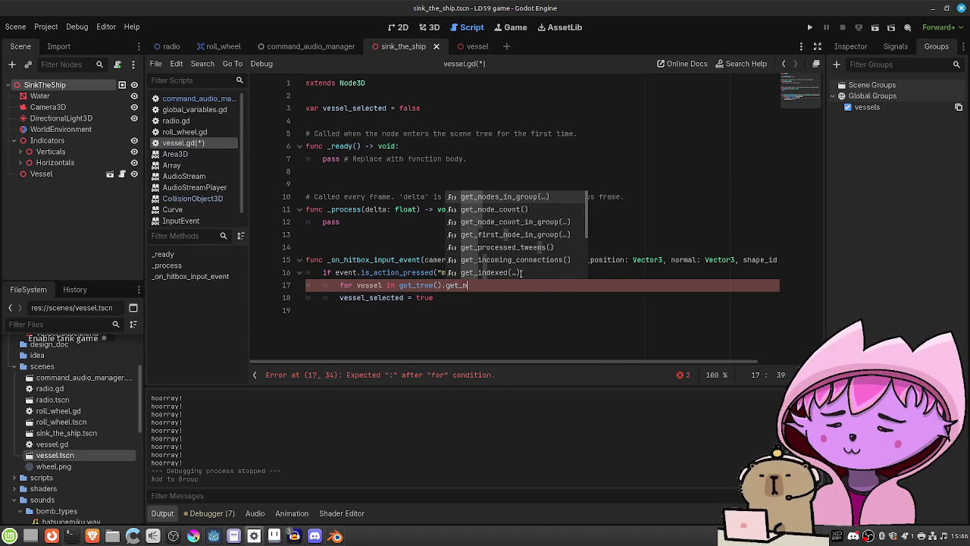
{"action": "key", "text": "Return"}
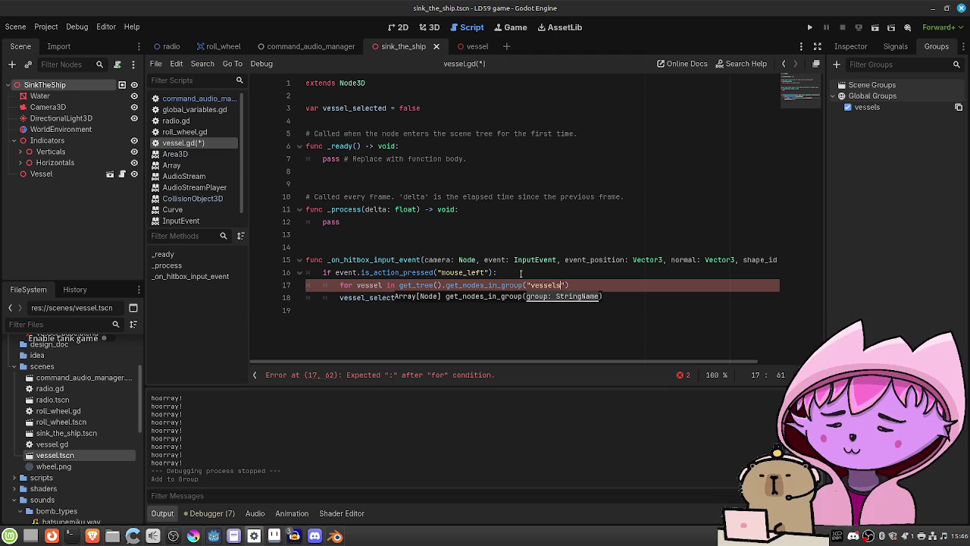
{"action": "key", "text": "Return"}
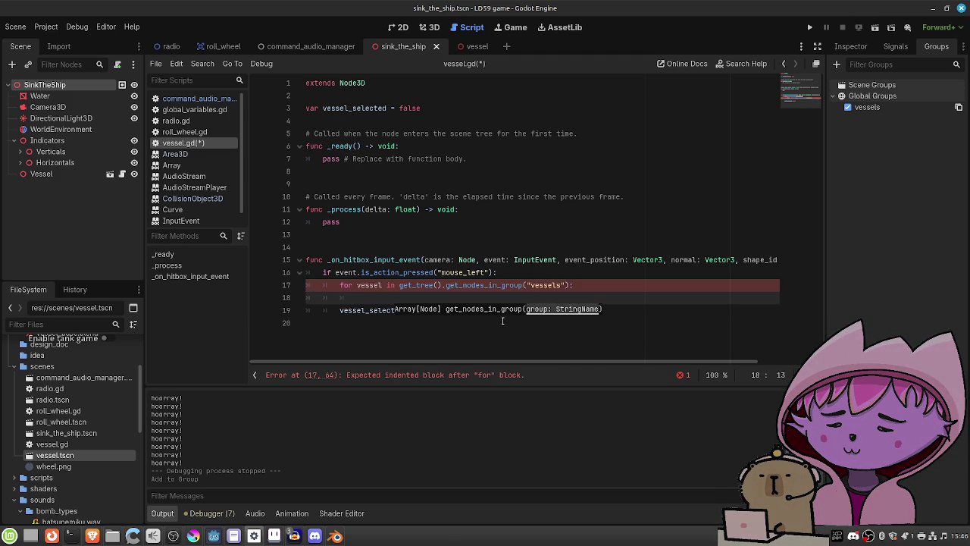
{"action": "type", "text": "vessel.selecte"}
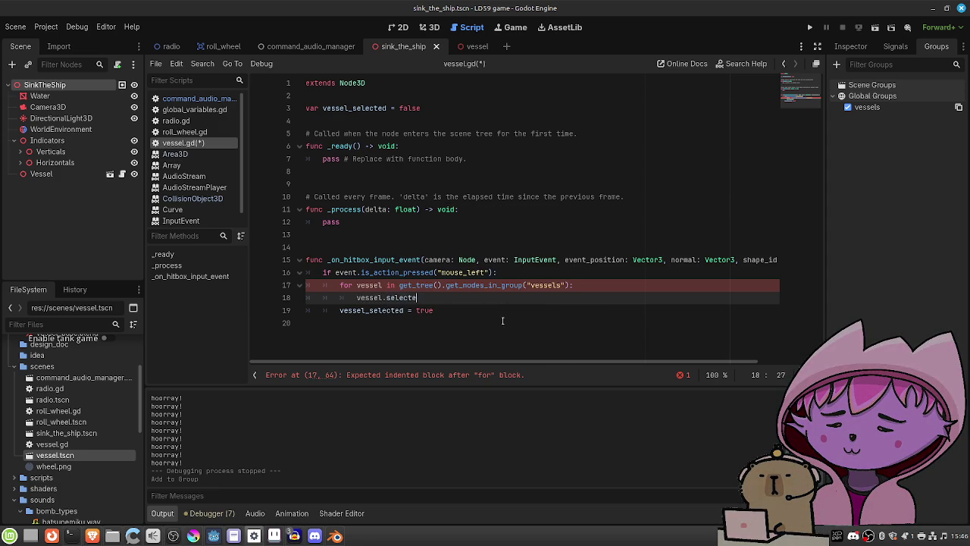
{"action": "key", "text": "BackSpace"}
{"action": "key", "text": "BackSpace"}
{"action": "key", "text": "BackSpace"}
{"action": "type", "text": "lse"}
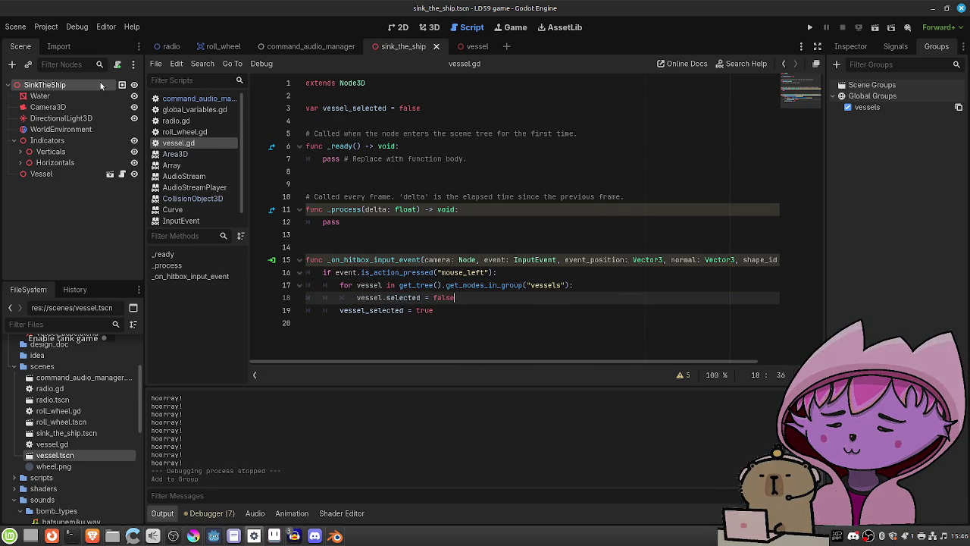
{"action": "left_click", "coordinate": [849, 108]}
{"action": "key", "text": "ctrl+s"}
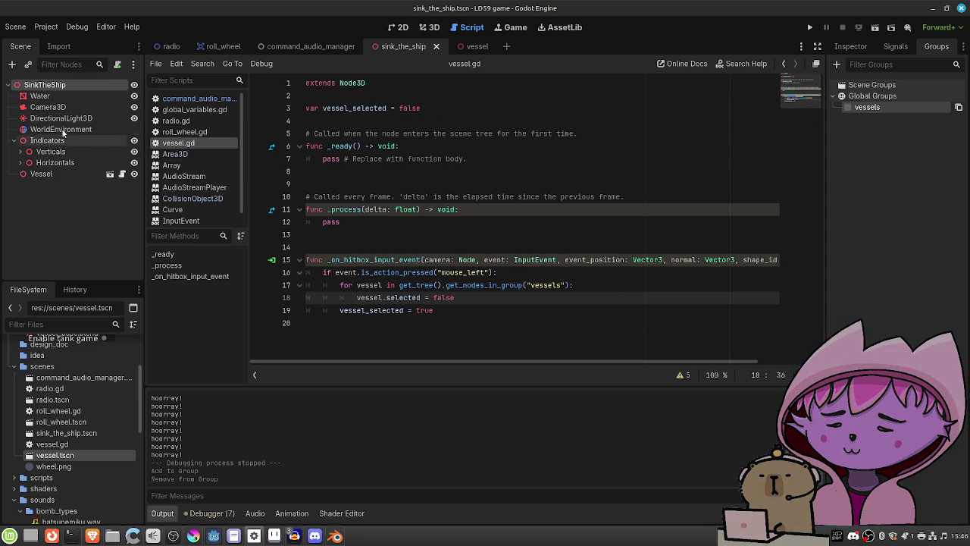
Step: Add the Vessel root node to the vessels group and save the vessel scene
{"action": "left_click", "coordinate": [469, 47]}
{"action": "left_click", "coordinate": [50, 86]}
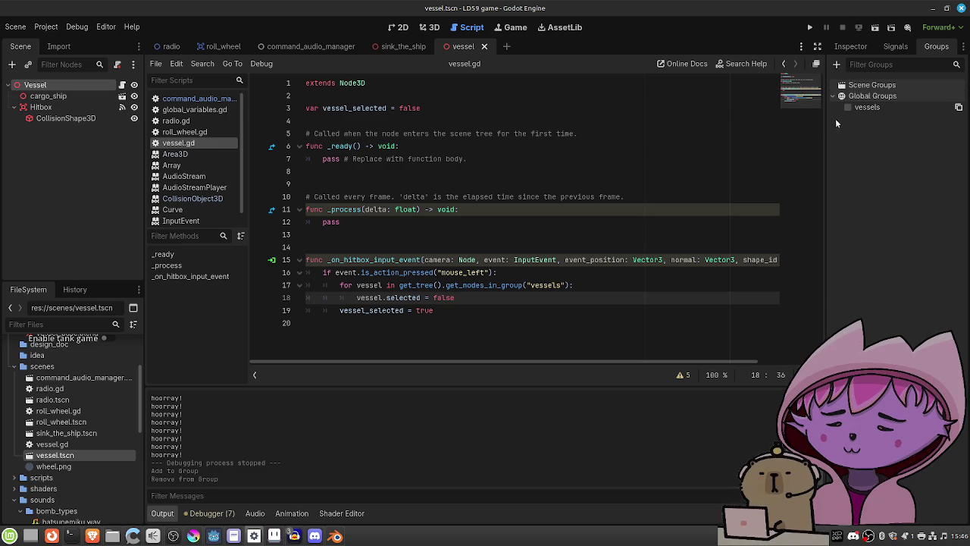
{"action": "left_click", "coordinate": [847, 107]}
{"action": "key", "text": "ctrl+s"}
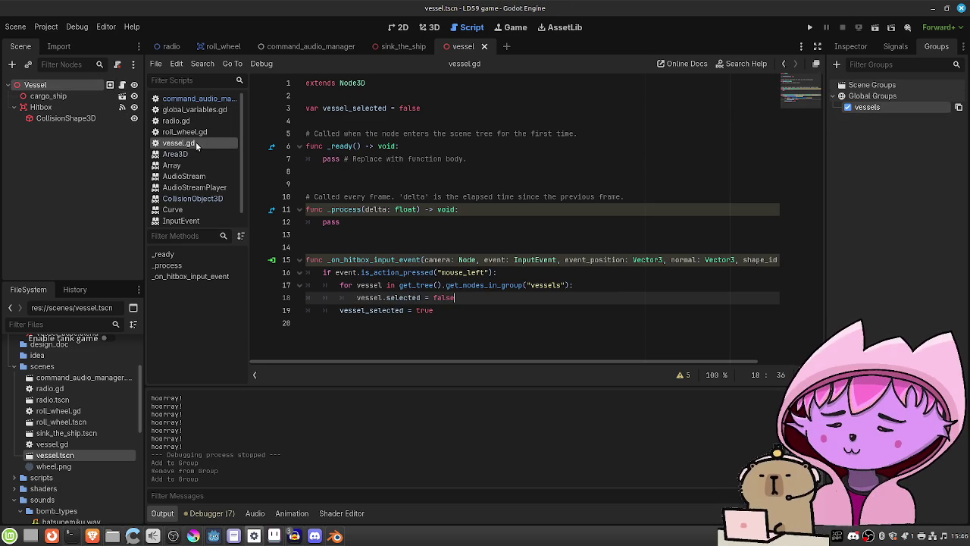
Step: Review the click handler and vessel_selected declaration in vessel.gd before returning to the scene
{"action": "left_click", "coordinate": [481, 319]}
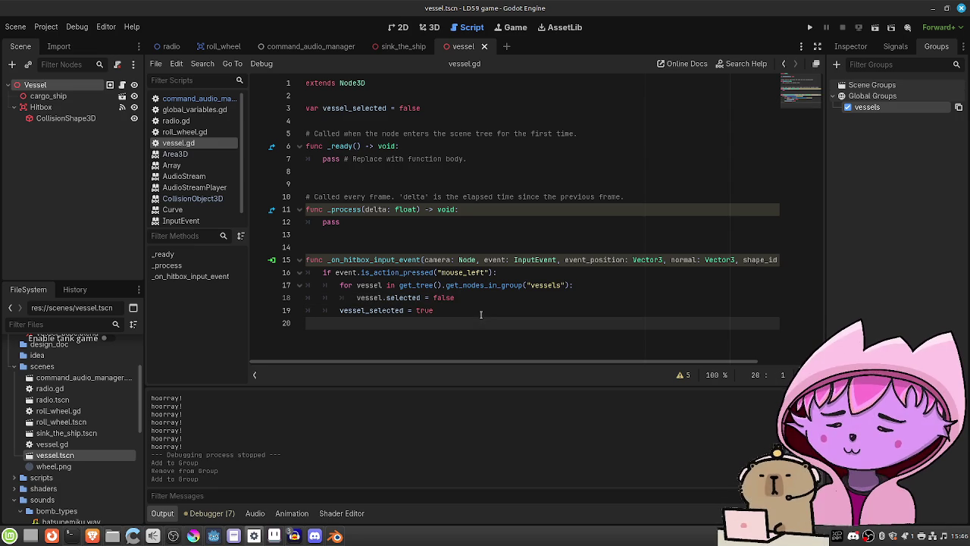
{"action": "left_click", "coordinate": [483, 308]}
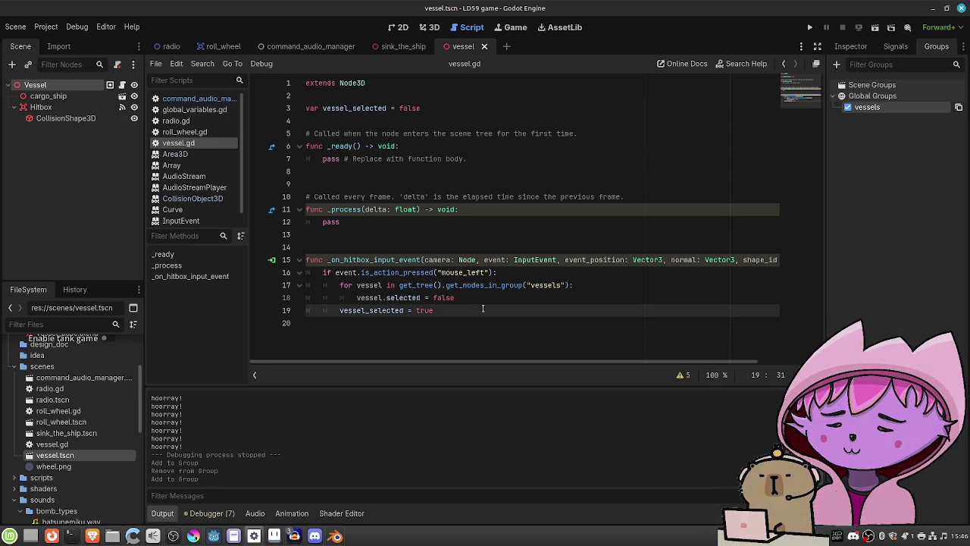
{"action": "left_click", "coordinate": [435, 108]}
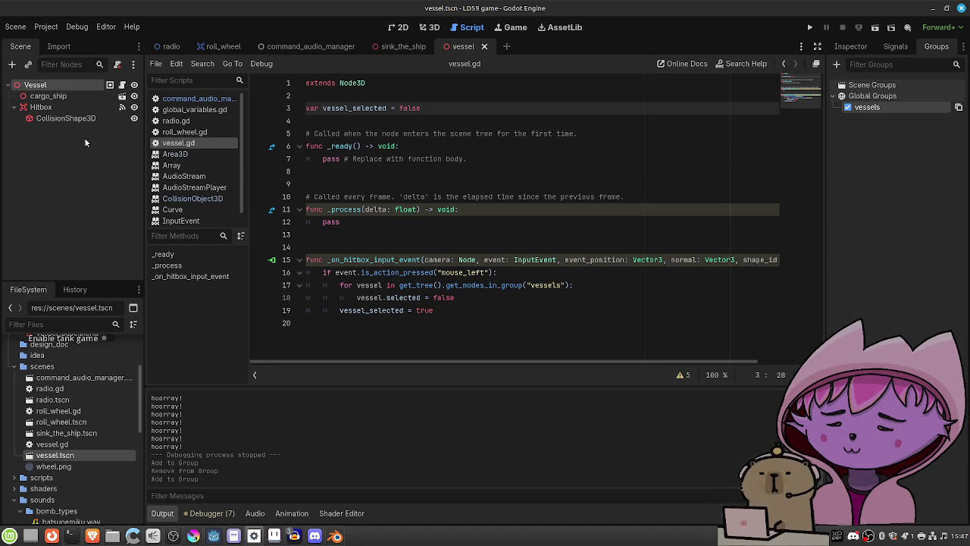
{"action": "left_click", "coordinate": [393, 28]}
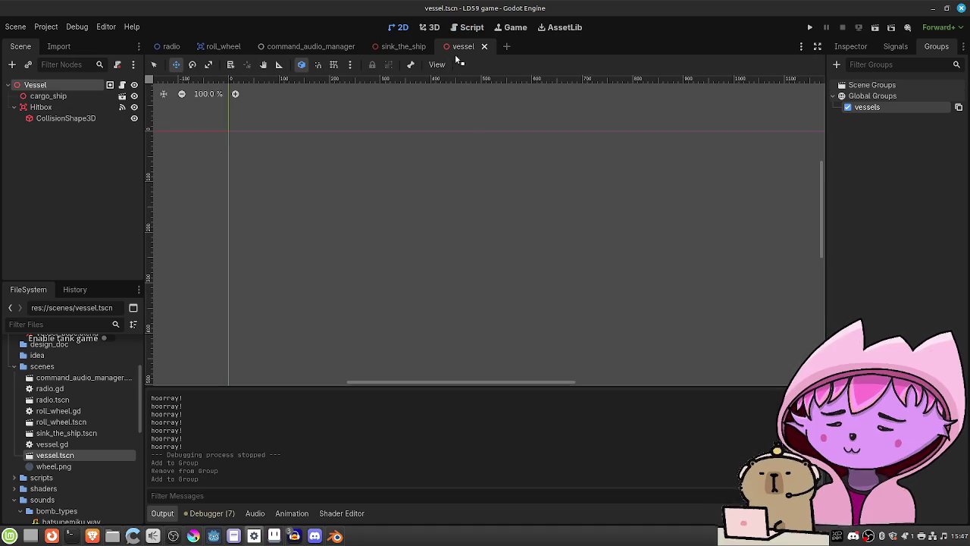
Step: Add an AnimationPlayer node under Vessel in the 3D view
{"action": "left_click", "coordinate": [429, 27]}
{"action": "scroll", "coordinate": [227, 99], "scroll_direction": "up", "scroll_amount": 2}
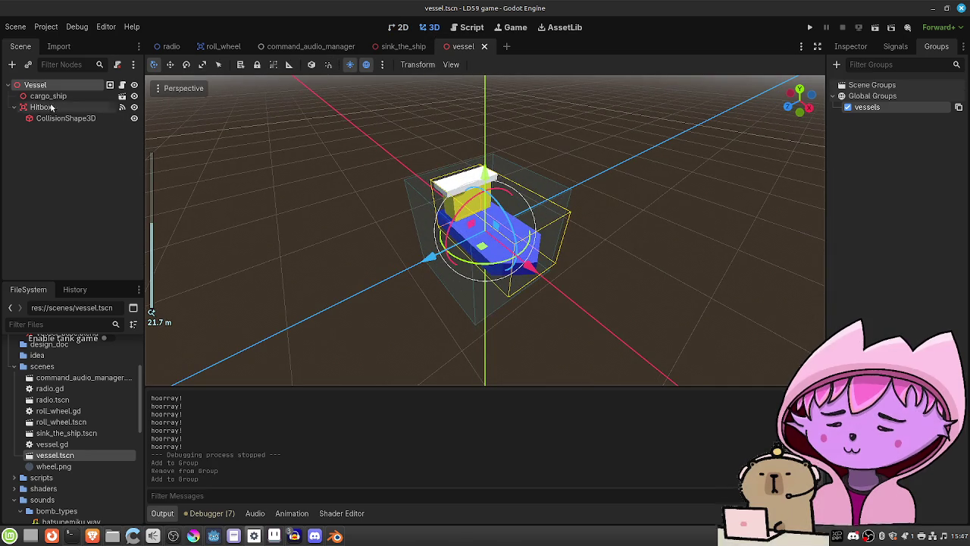
{"action": "left_click", "coordinate": [13, 66]}
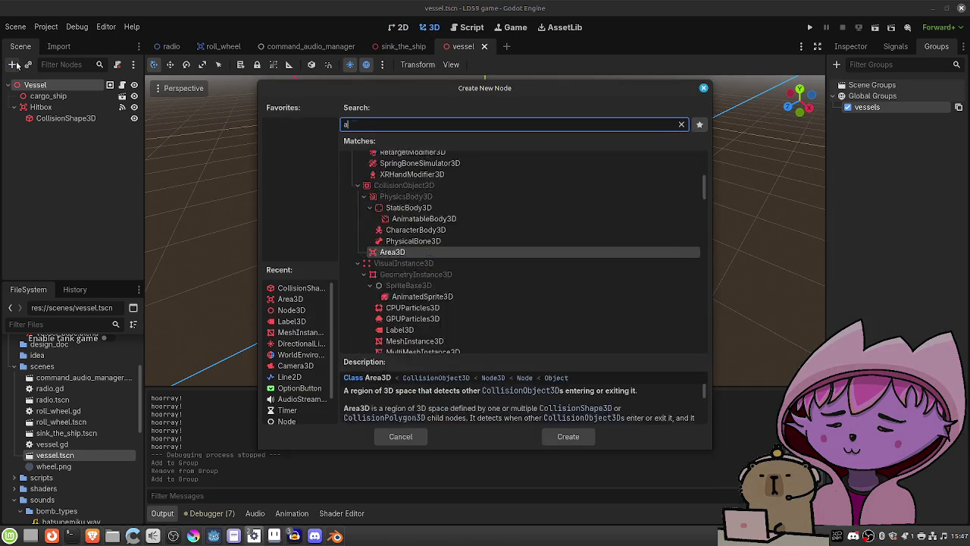
{"action": "type", "text": "anima"}
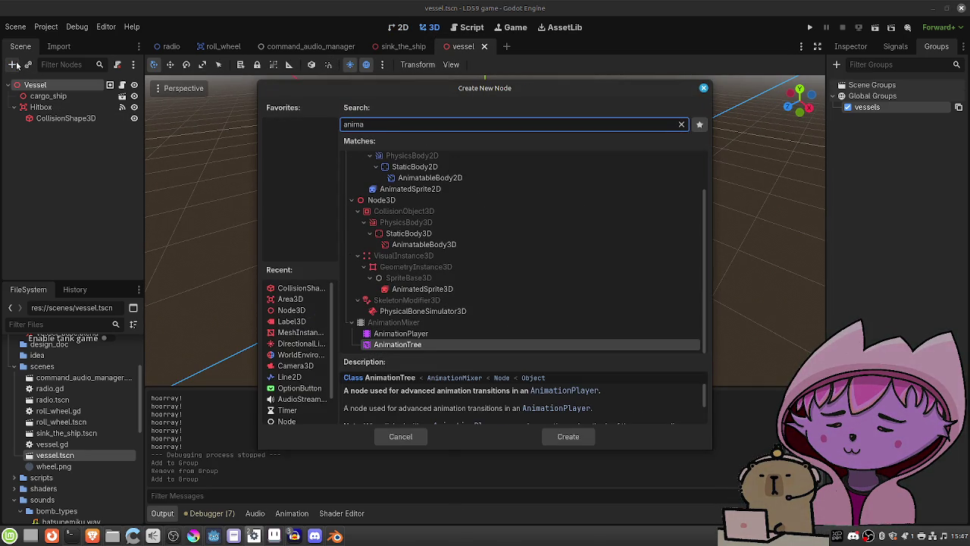
{"action": "key", "text": "Up"}
{"action": "key", "text": "Return"}
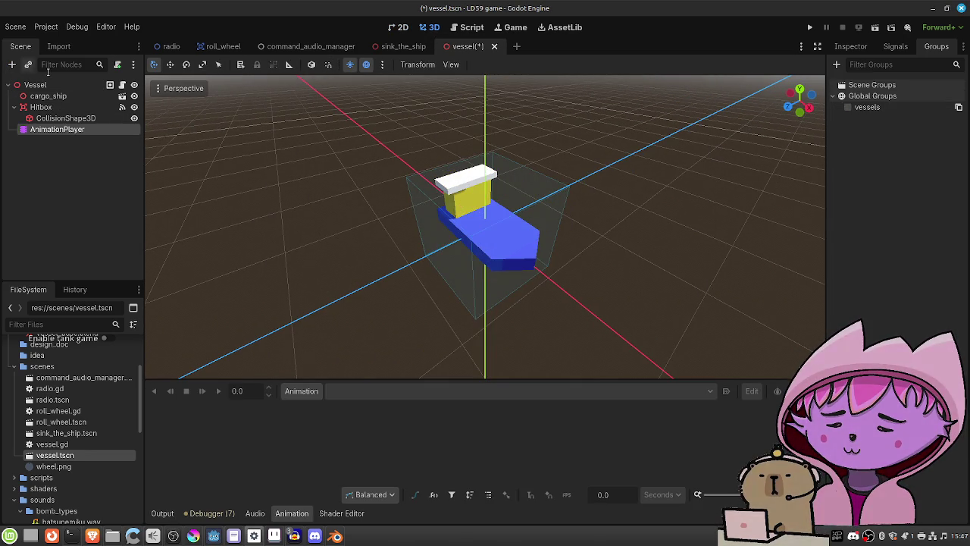
Step: Select cargo_ship and inspect its scale in the Inspector
{"action": "left_click", "coordinate": [51, 96]}
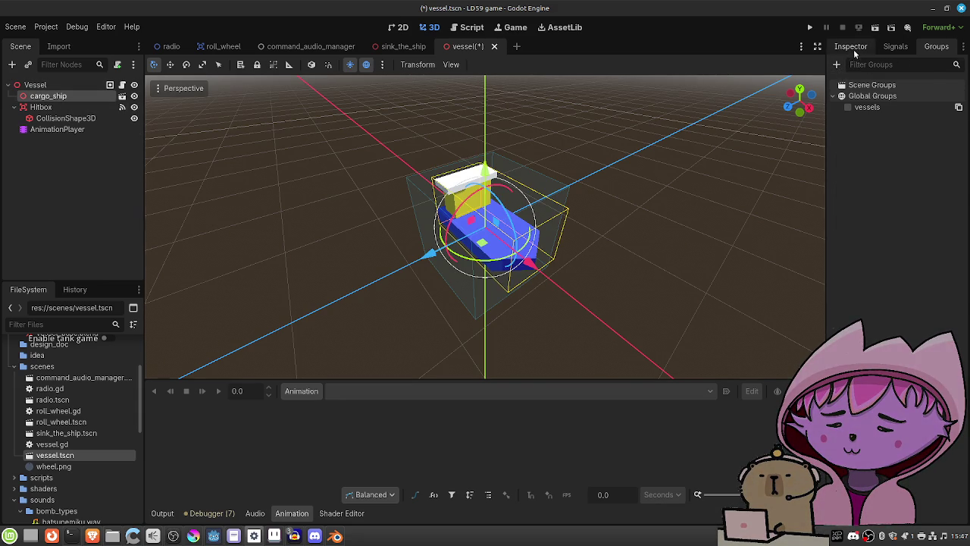
{"action": "left_click", "coordinate": [851, 46]}
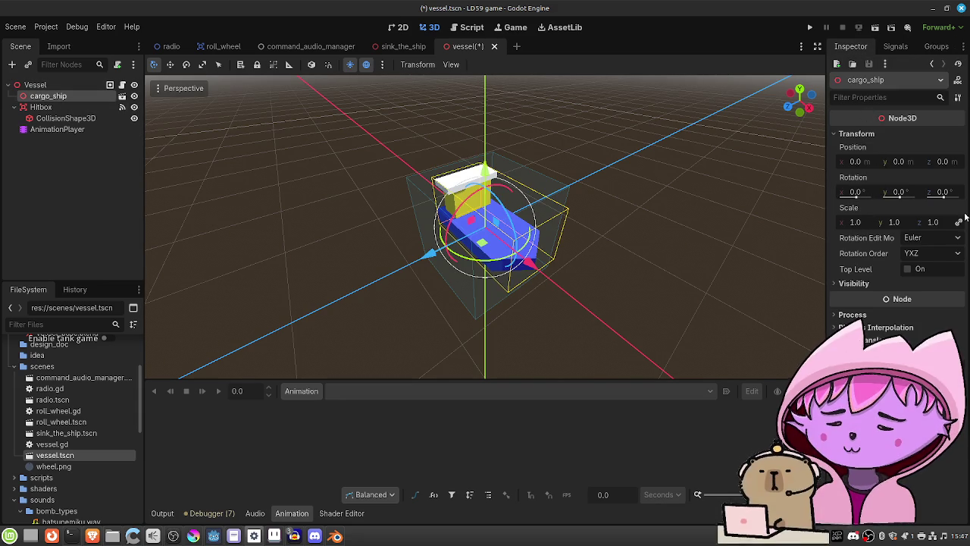
{"action": "mouse_move", "coordinate": [861, 225]}
{"action": "left_mouse_down"}
{"action": "mouse_move", "coordinate": [851, 228]}
{"action": "mouse_move", "coordinate": [906, 223]}
{"action": "mouse_move", "coordinate": [895, 224]}
{"action": "left_mouse_up"}
Step: Undo the cargo_ship scale change and create a new animation named 'wobble' on the AnimationPlayer
{"action": "key", "text": "ctrl+z"}
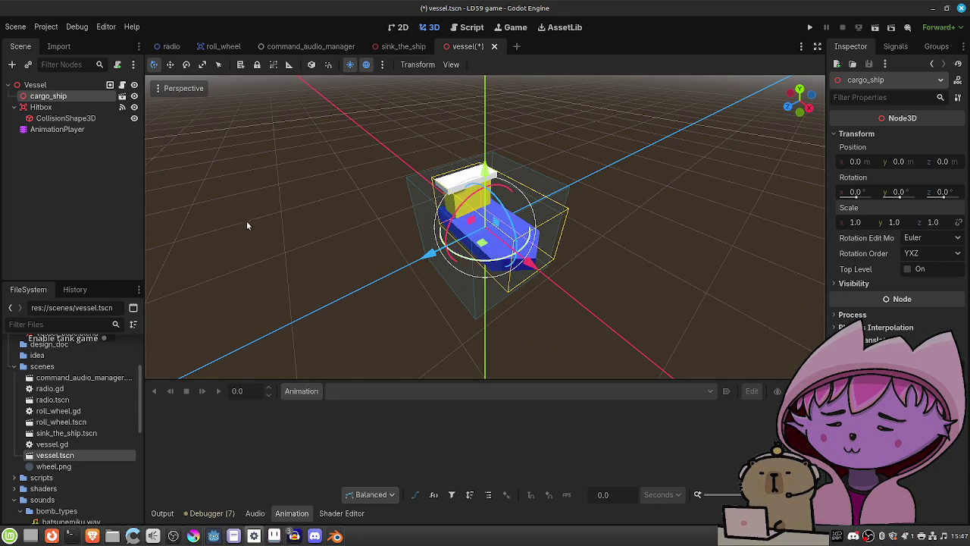
{"action": "left_click", "coordinate": [90, 130]}
{"action": "right_click", "coordinate": [90, 129]}
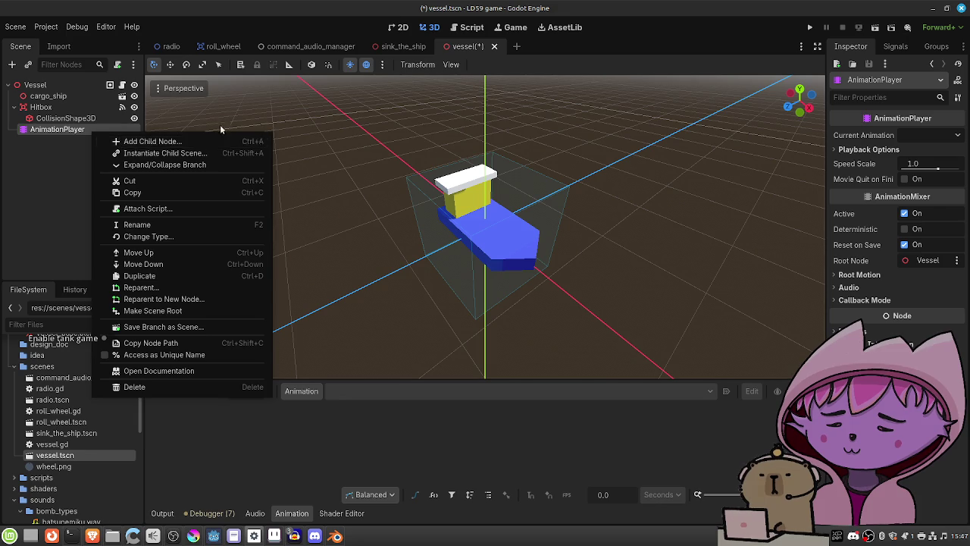
{"action": "left_click", "coordinate": [347, 384]}
{"action": "left_click", "coordinate": [318, 392]}
{"action": "left_click", "coordinate": [310, 409]}
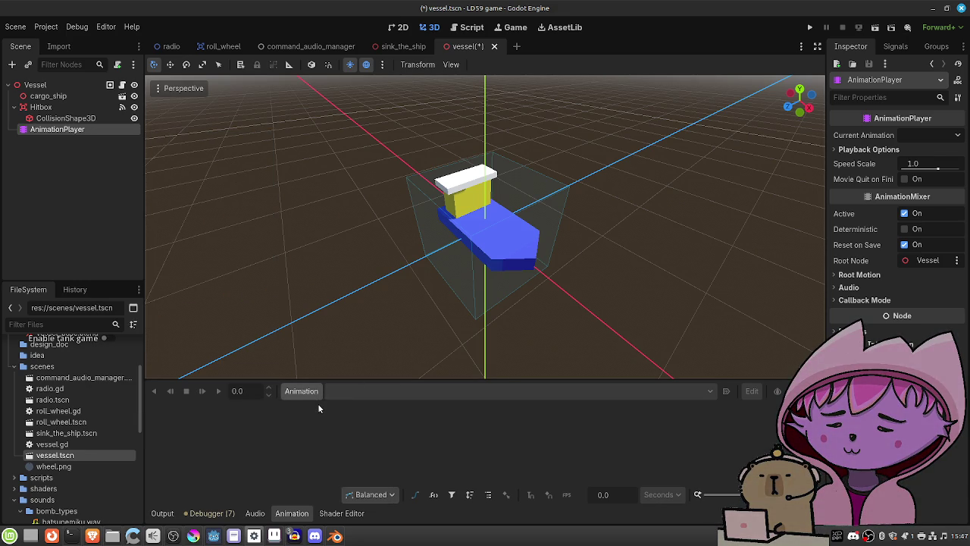
{"action": "type", "text": "w"}
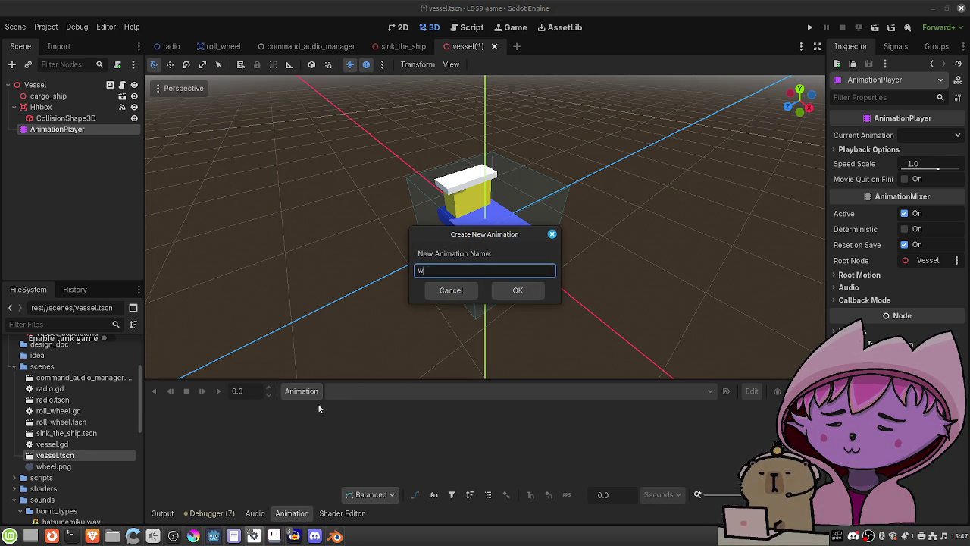
{"action": "type", "text": "obble"}
{"action": "key", "text": "Return"}
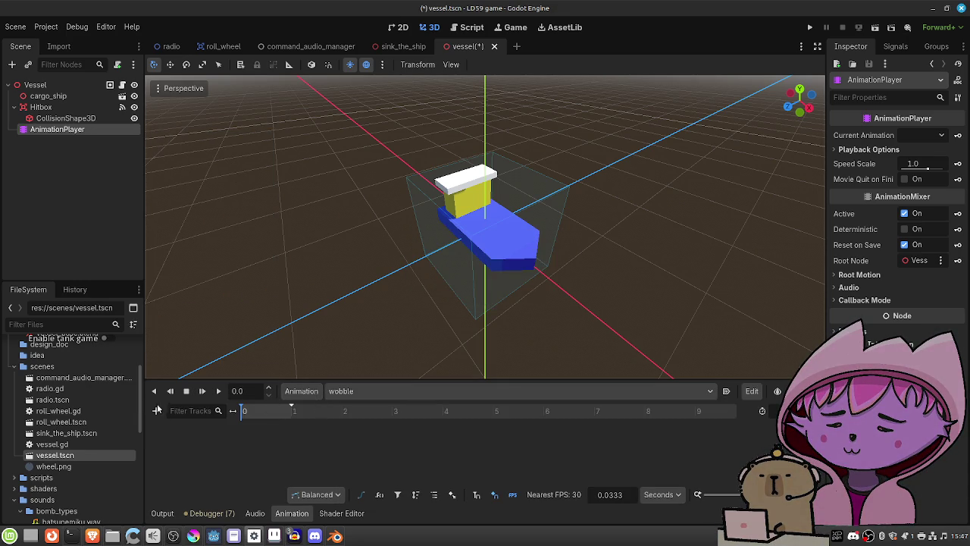
Step: Add a property track animating cargo_ship's scale to the wobble animation
{"action": "left_click", "coordinate": [155, 411]}
{"action": "left_click", "coordinate": [164, 429]}
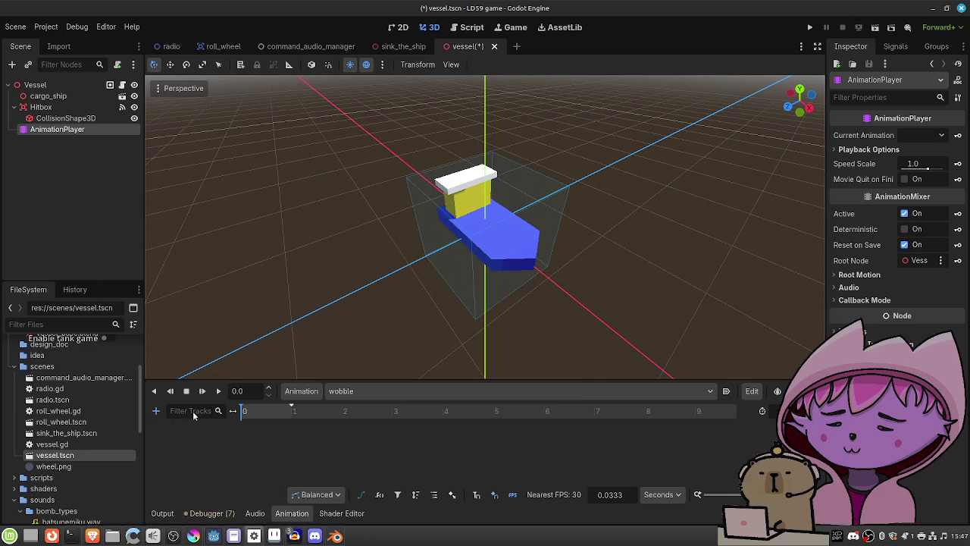
{"action": "left_click", "coordinate": [440, 140]}
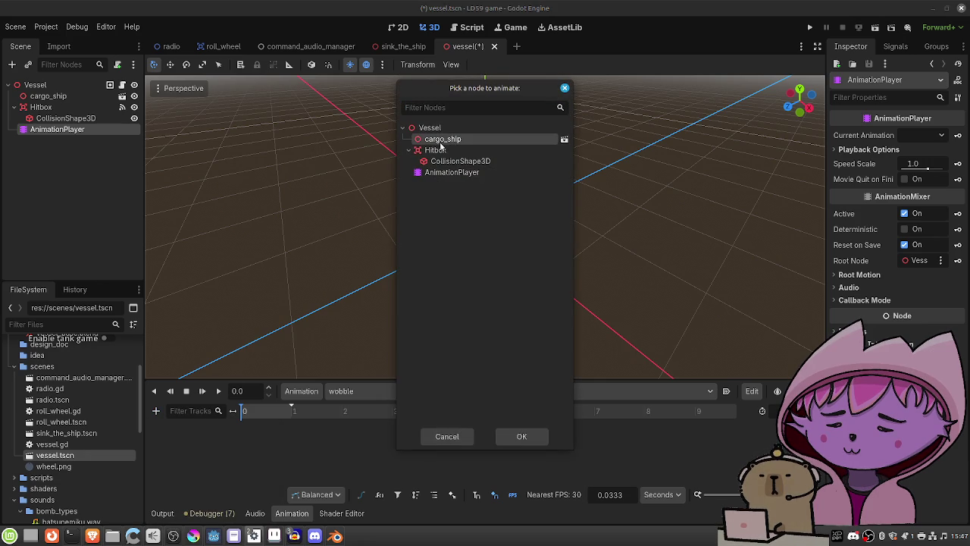
{"action": "left_click", "coordinate": [514, 438]}
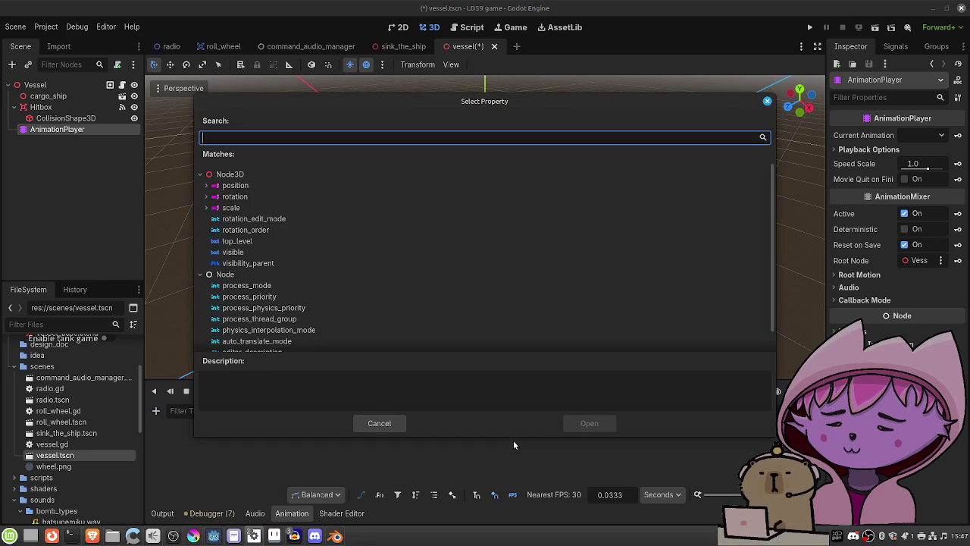
{"action": "left_click", "coordinate": [300, 207]}
{"action": "left_click", "coordinate": [590, 423]}
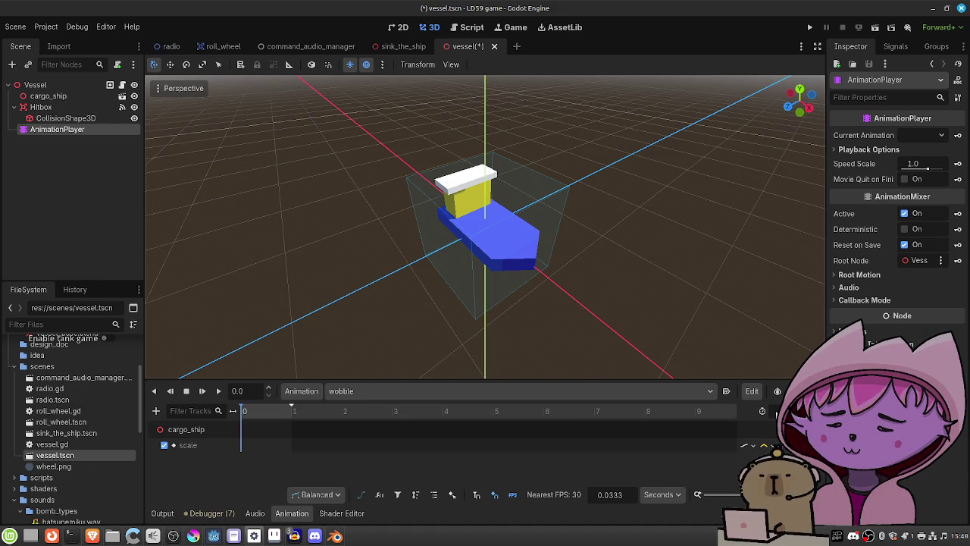
Step: Shorten wobble to 0.5 s and insert scale keys at 0, about 0.25 and 0.5 seconds
{"action": "left_click_drag", "start_coordinate": [292, 407], "coordinate": [265, 407]}
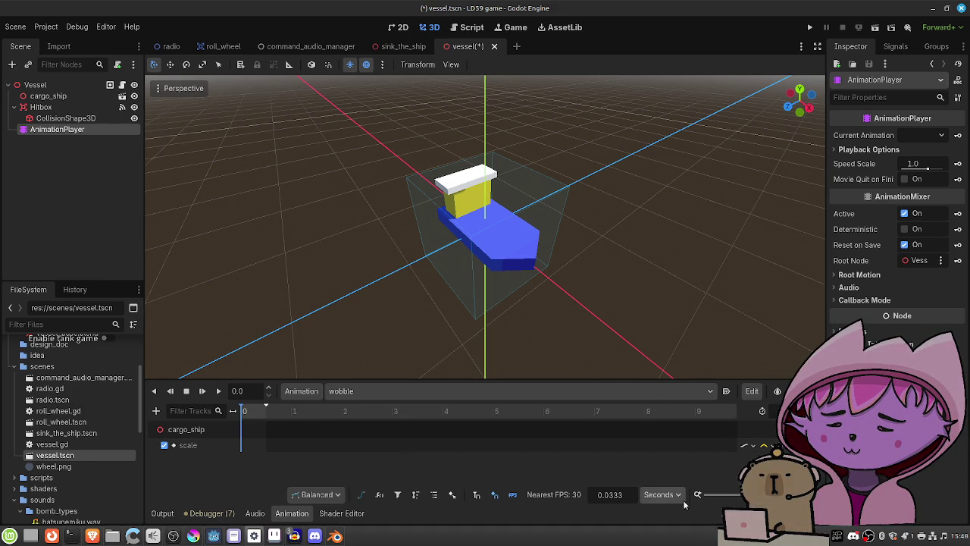
{"action": "scroll", "coordinate": [274, 454], "scroll_direction": "up", "scroll_amount": 5}
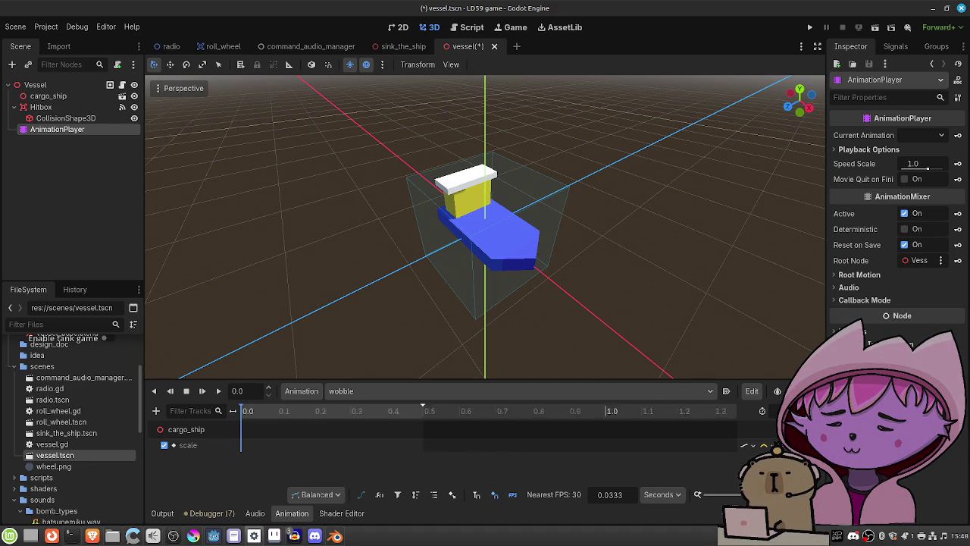
{"action": "right_click", "coordinate": [241, 444]}
{"action": "left_click", "coordinate": [258, 455]}
{"action": "left_click_drag", "start_coordinate": [348, 413], "coordinate": [378, 415]}
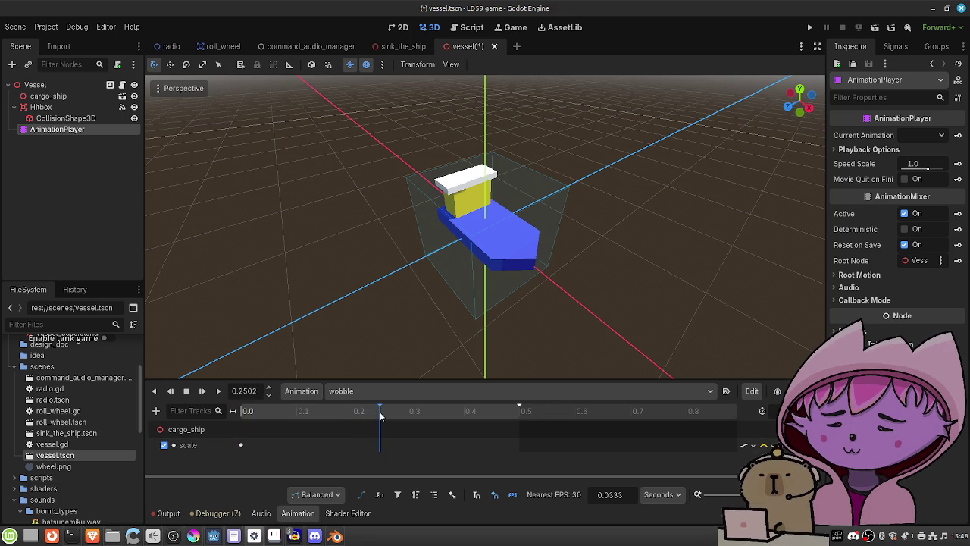
{"action": "right_click", "coordinate": [386, 446]}
{"action": "left_click", "coordinate": [409, 455]}
{"action": "left_click_drag", "start_coordinate": [394, 413], "coordinate": [519, 413]}
{"action": "right_click", "coordinate": [520, 445]}
{"action": "left_click", "coordinate": [542, 457]}
Step: Set the middle key's y scale to 1.2, undoing an accidental uniform 1.2 scale
{"action": "left_click", "coordinate": [391, 445]}
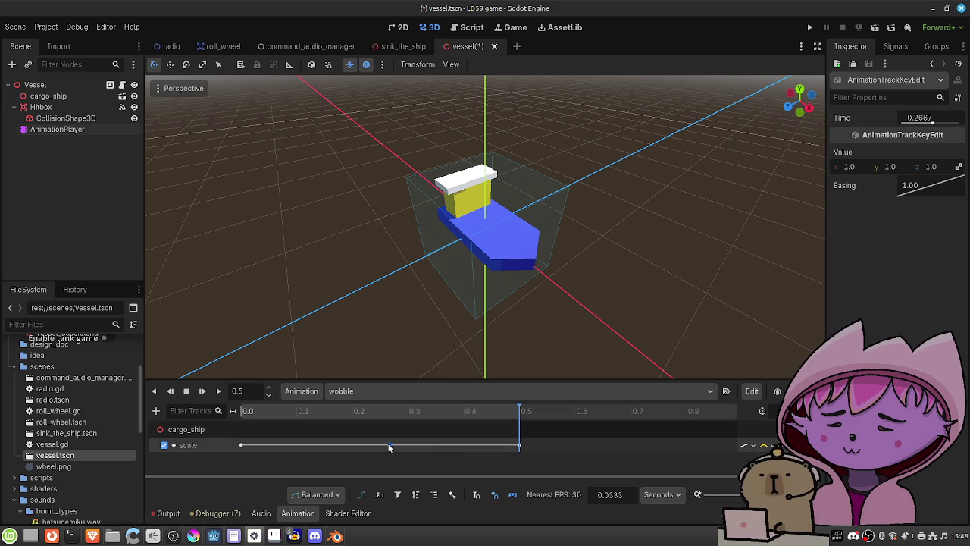
{"action": "left_click", "coordinate": [888, 168]}
{"action": "type", "text": "1.2"}
{"action": "key", "text": "Return"}
{"action": "mouse_move", "coordinate": [422, 410]}
{"action": "left_mouse_down"}
{"action": "mouse_move", "coordinate": [256, 415]}
{"action": "mouse_move", "coordinate": [362, 418]}
{"action": "mouse_move", "coordinate": [207, 430]}
{"action": "left_mouse_up"}
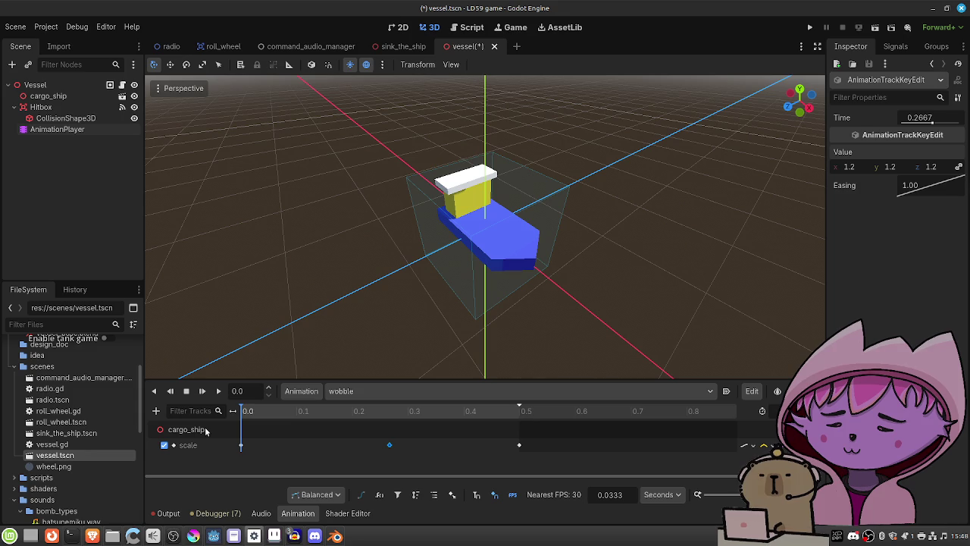
{"action": "key", "text": "ctrl+z"}
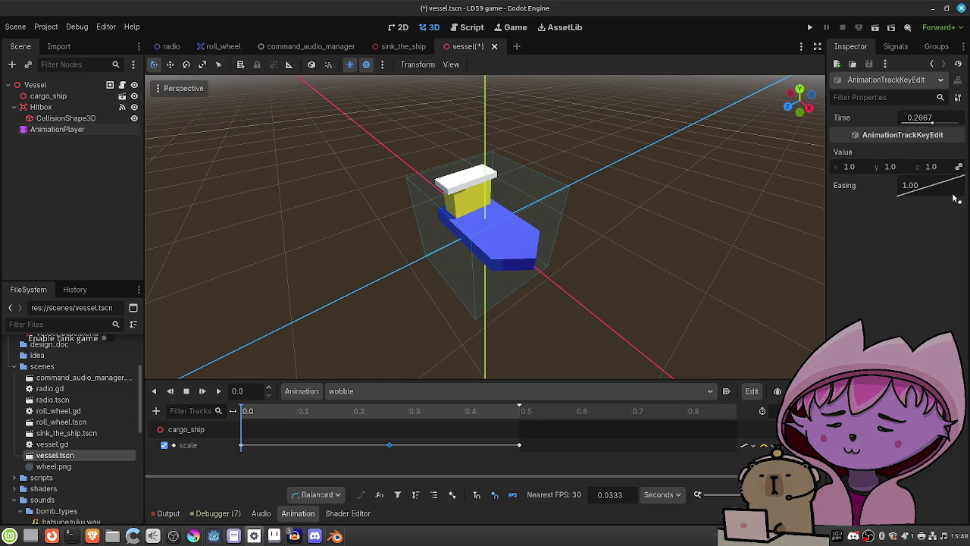
{"action": "left_click", "coordinate": [889, 169]}
{"action": "type", "text": "1.2"}
{"action": "key", "text": "Return"}
Step: Preview the wobble animation, then set the middle key's z scale to 1.2 too
{"action": "left_click", "coordinate": [218, 391]}
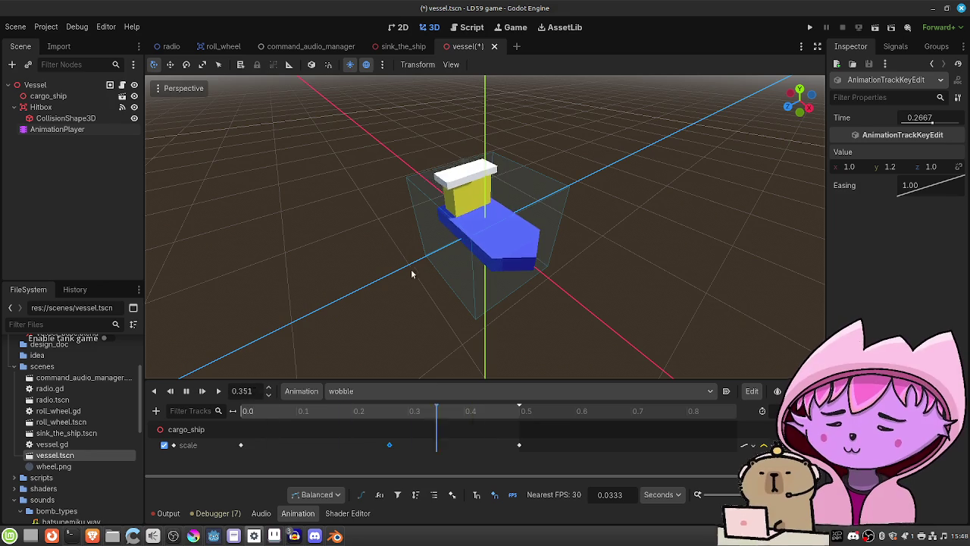
{"action": "mouse_move", "coordinate": [399, 285]}
{"action": "left_mouse_down"}
{"action": "mouse_move", "coordinate": [490, 303]}
{"action": "mouse_move", "coordinate": [647, 290]}
{"action": "mouse_move", "coordinate": [614, 305]}
{"action": "mouse_move", "coordinate": [744, 319]}
{"action": "mouse_move", "coordinate": [768, 303]}
{"action": "mouse_move", "coordinate": [619, 276]}
{"action": "left_mouse_up"}
{"action": "scroll", "coordinate": [620, 281], "scroll_direction": "up", "scroll_amount": 3}
{"action": "scroll", "coordinate": [620, 281], "scroll_direction": "down", "scroll_amount": 8}
{"action": "scroll", "coordinate": [619, 276], "scroll_direction": "up", "scroll_amount": 2}
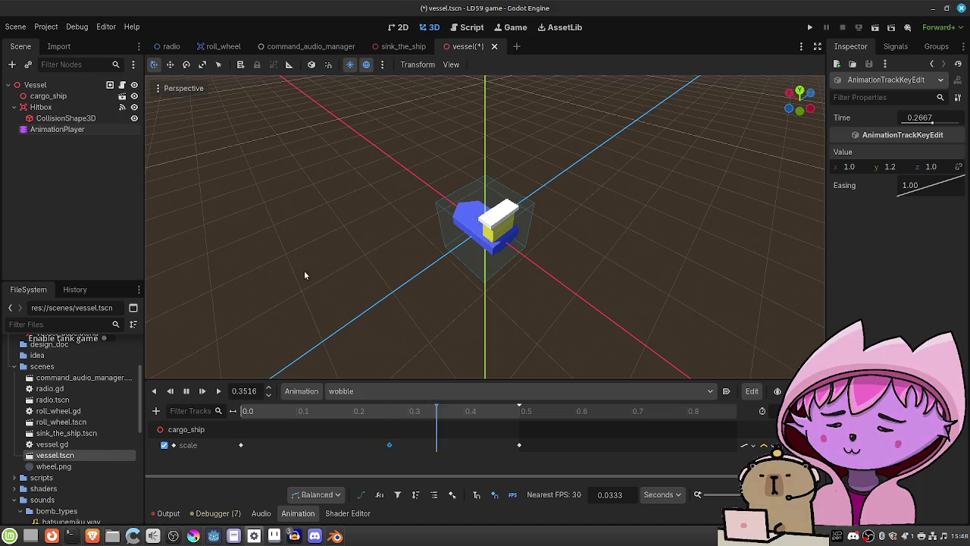
{"action": "left_click", "coordinate": [185, 391]}
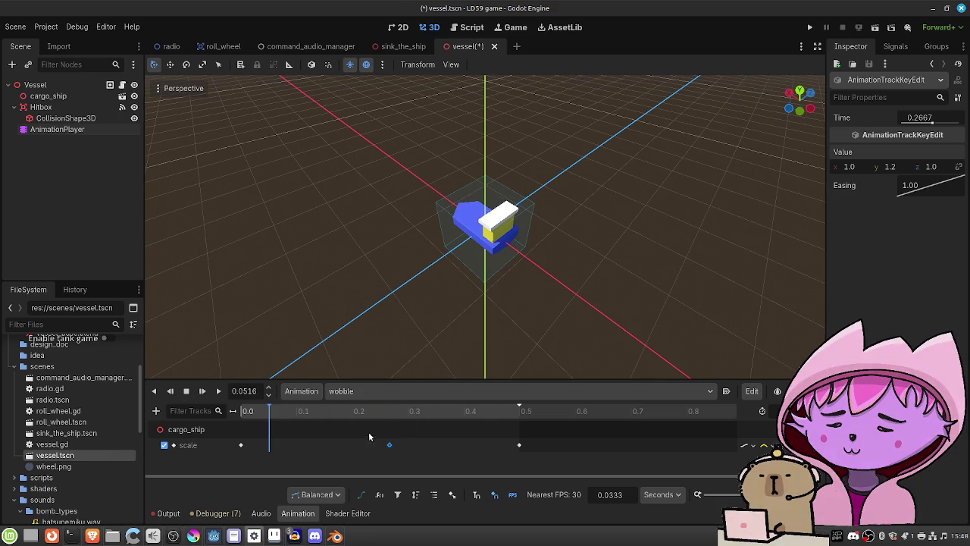
{"action": "left_click", "coordinate": [930, 168]}
{"action": "type", "text": "1.2"}
{"action": "key", "text": "Return"}
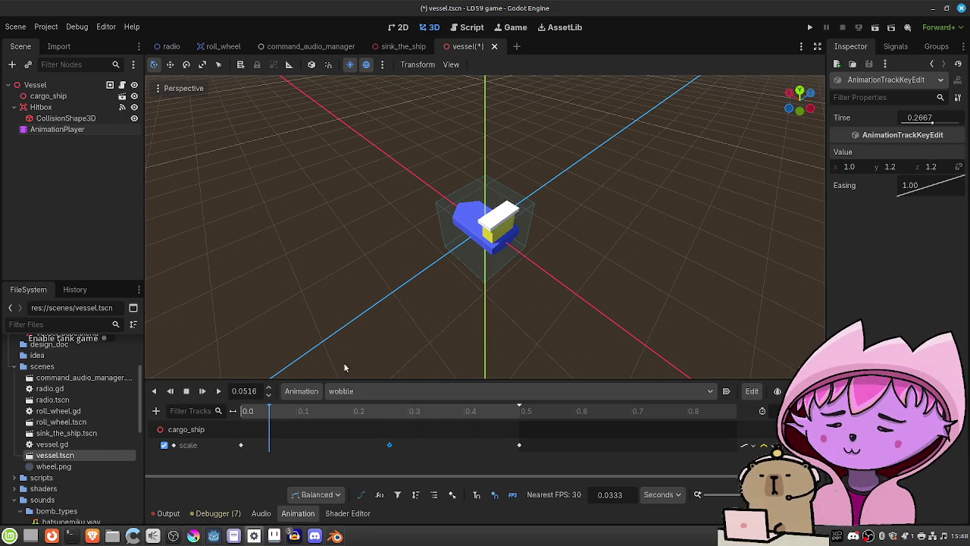
Step: Replay wobble from the start to test it, then select the first key as well
{"action": "key", "text": "shift+d"}
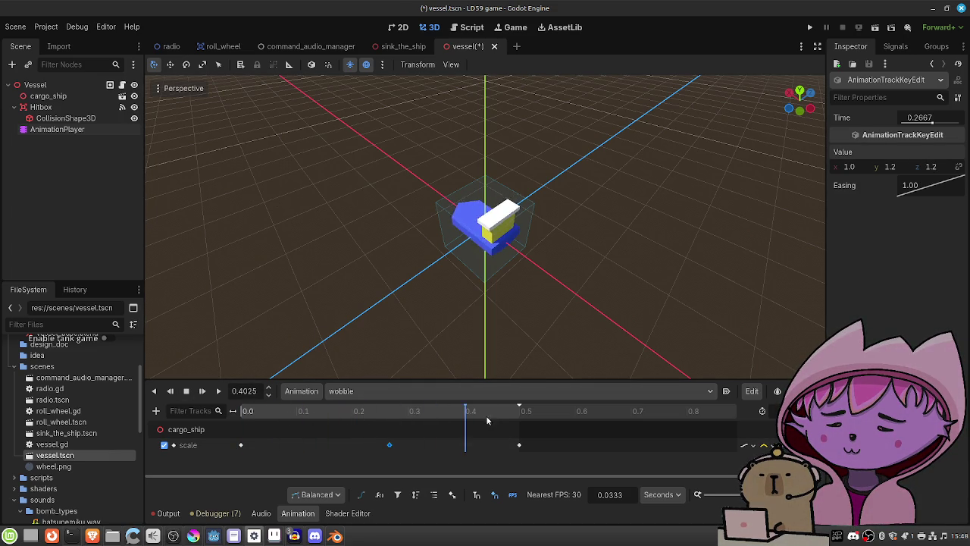
{"action": "key", "text": "s"}
{"action": "left_click", "coordinate": [219, 391]}
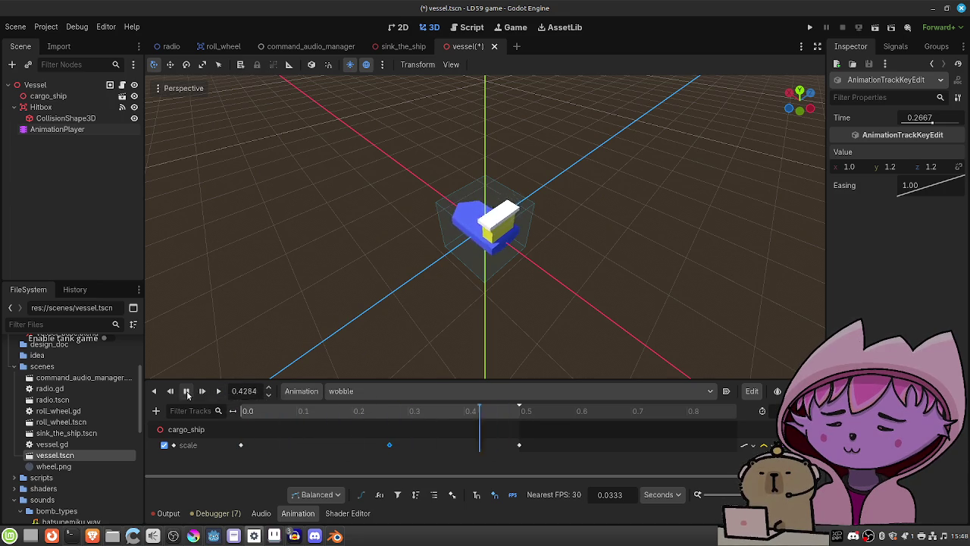
{"action": "left_click", "coordinate": [277, 414]}
{"action": "key", "text": "s"}
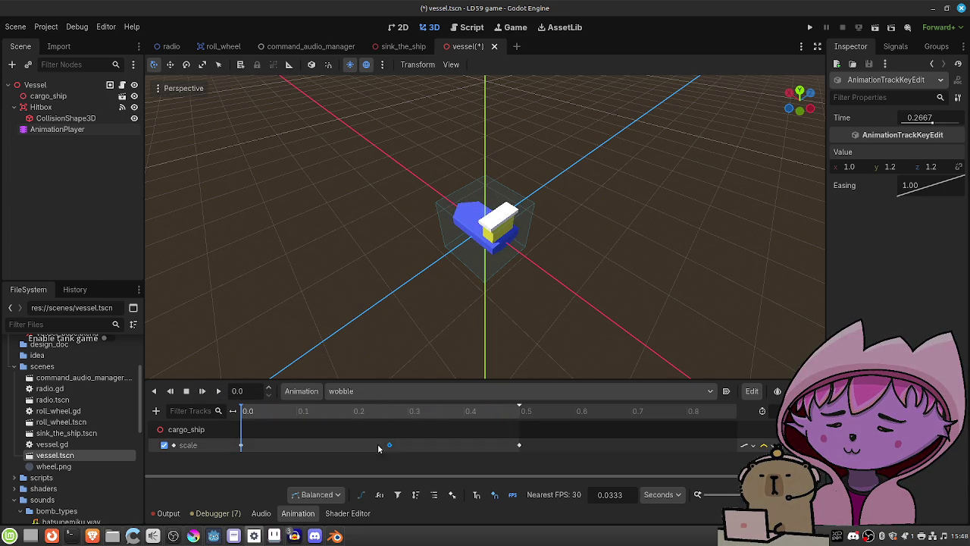
{"action": "left_click", "coordinate": [241, 445], "text": "shift"}
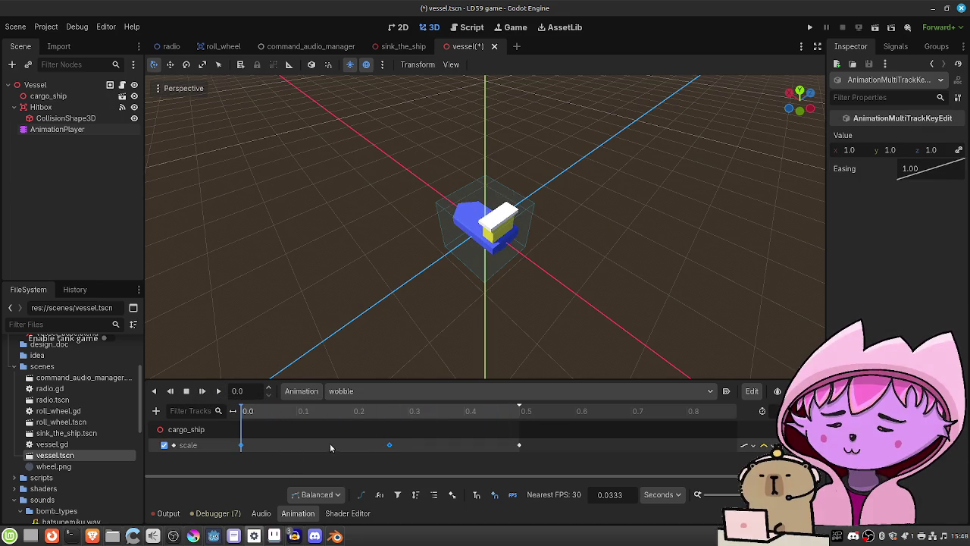
Step: Try ease-out and then ease in-out easing on the selected keys, adjusting the curve
{"action": "right_click", "coordinate": [922, 174]}
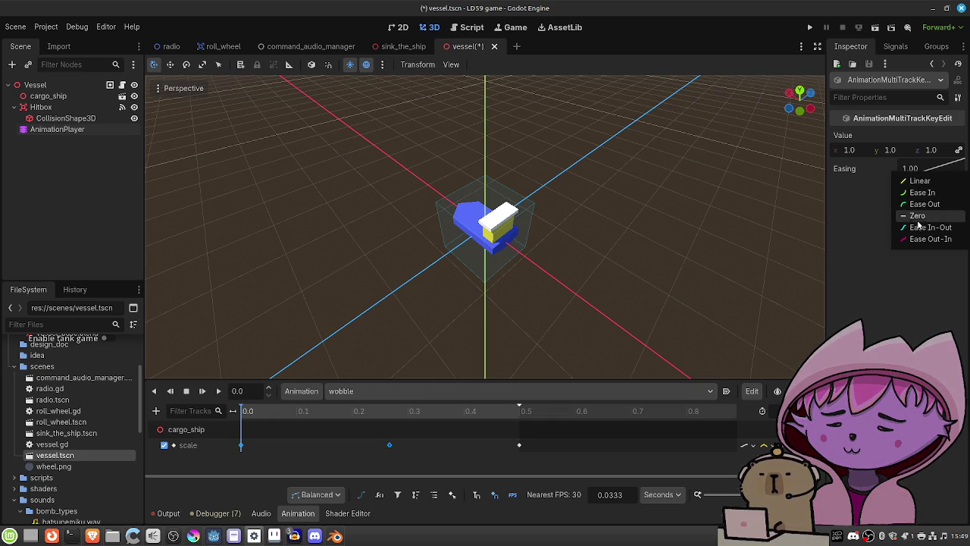
{"action": "left_click", "coordinate": [920, 204]}
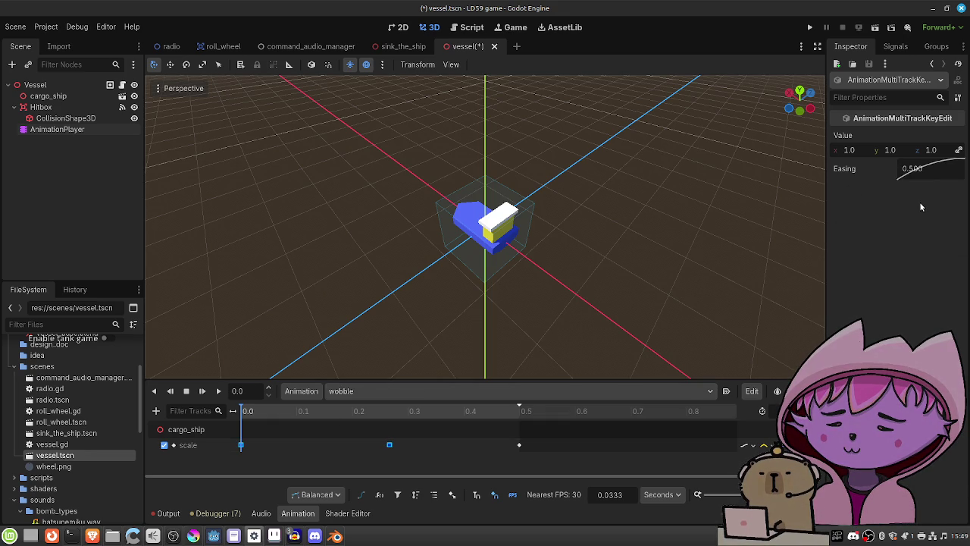
{"action": "left_click", "coordinate": [218, 391]}
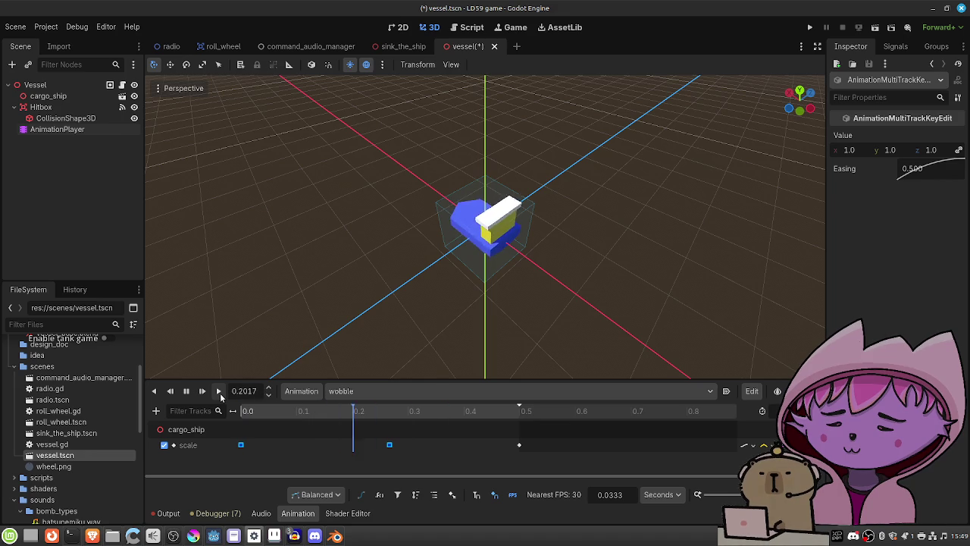
{"action": "left_click", "coordinate": [186, 391]}
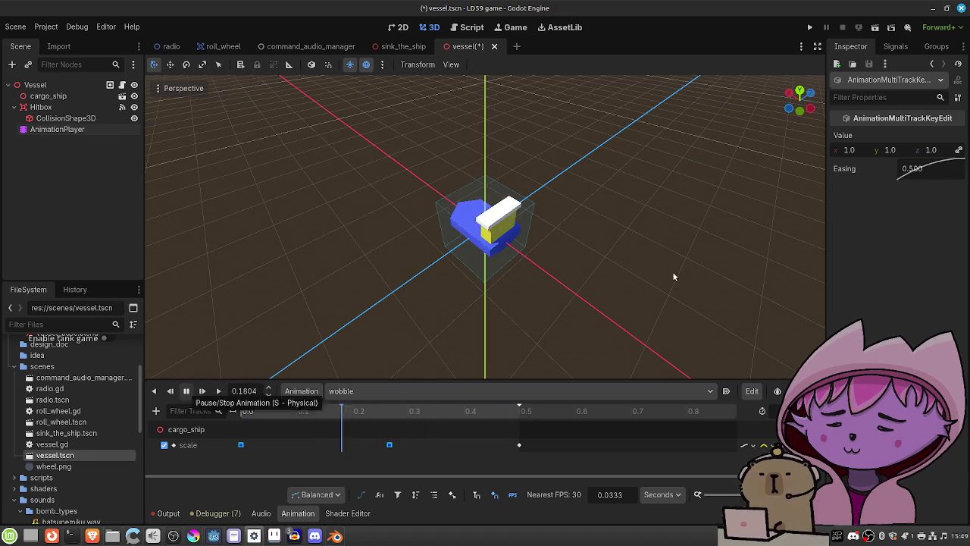
{"action": "mouse_move", "coordinate": [944, 171]}
{"action": "left_mouse_down"}
{"action": "mouse_move", "coordinate": [957, 180]}
{"action": "mouse_move", "coordinate": [890, 176]}
{"action": "mouse_move", "coordinate": [919, 170]}
{"action": "left_mouse_up"}
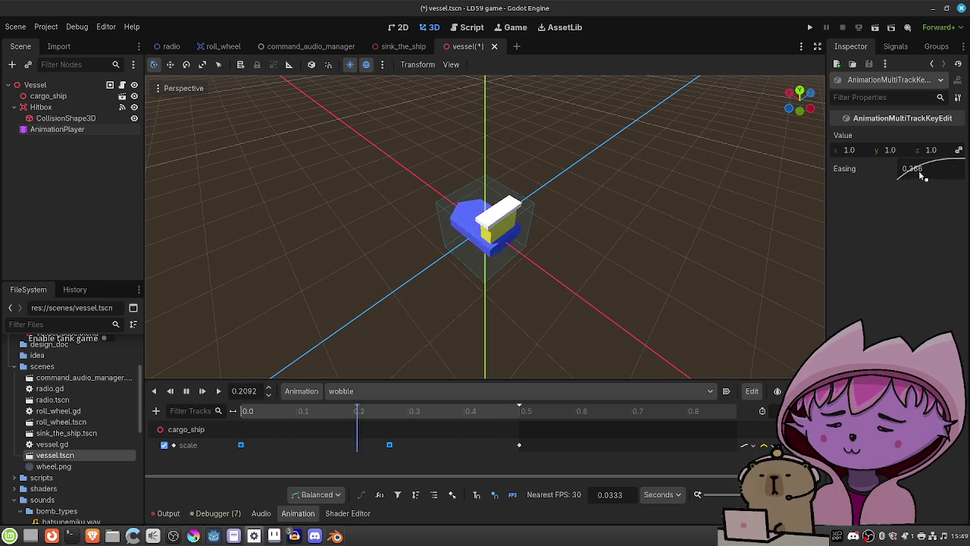
{"action": "right_click", "coordinate": [918, 171]}
{"action": "left_click", "coordinate": [929, 225]}
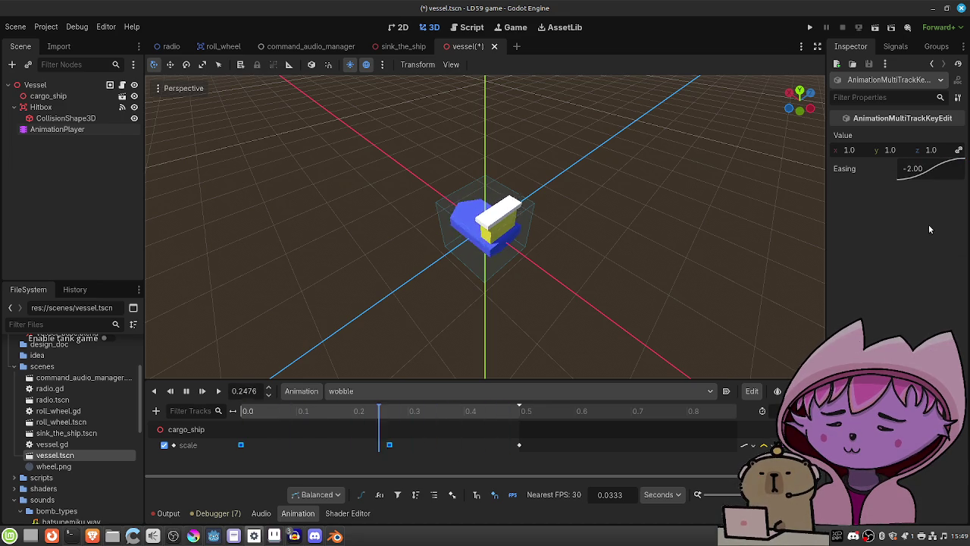
{"action": "mouse_move", "coordinate": [938, 178]}
{"action": "left_mouse_down"}
{"action": "mouse_move", "coordinate": [968, 176]}
{"action": "mouse_move", "coordinate": [930, 180]}
{"action": "mouse_move", "coordinate": [939, 182]}
{"action": "left_mouse_up"}
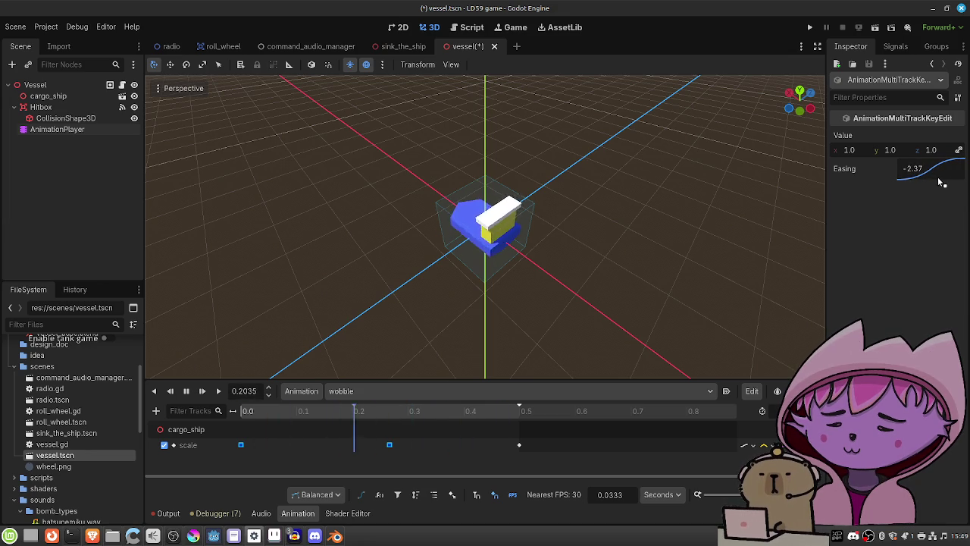
Step: Change the middle key's y and z scale to 1.1
{"action": "left_click", "coordinate": [390, 444]}
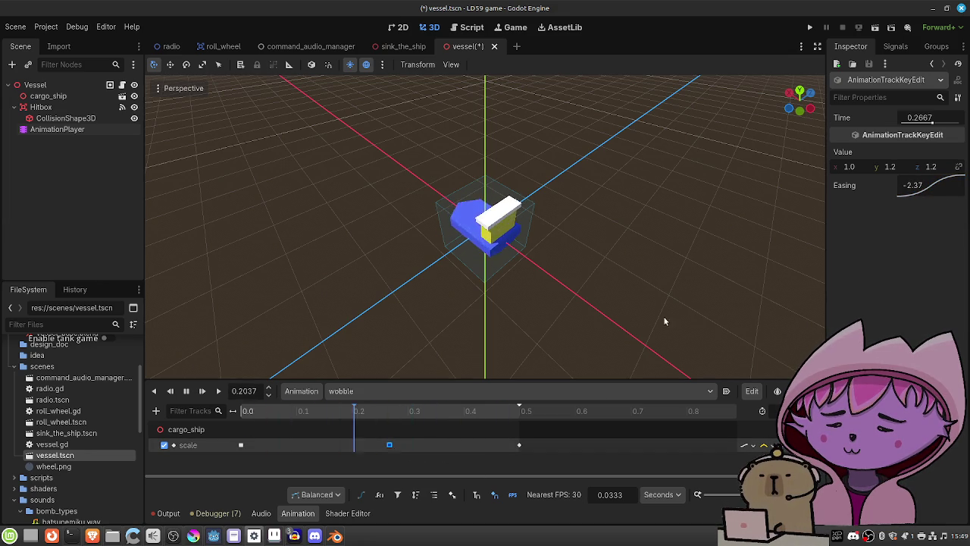
{"action": "left_click", "coordinate": [890, 167]}
{"action": "type", "text": "1.1"}
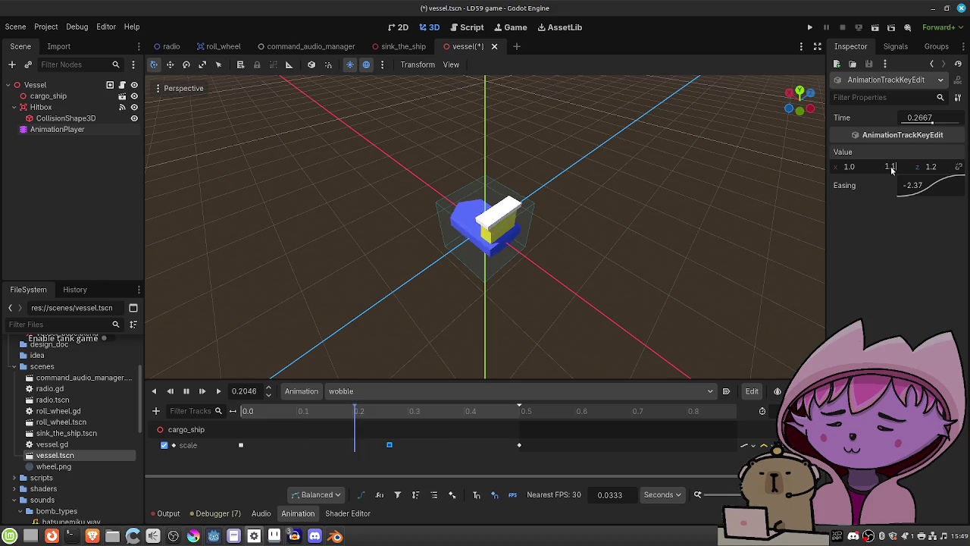
{"action": "key", "text": "Tab"}
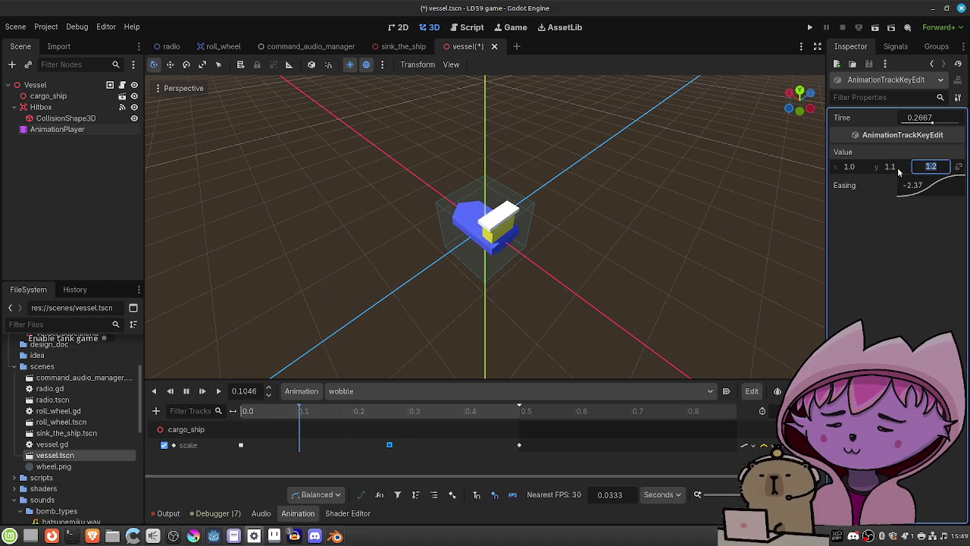
{"action": "type", "text": "1.1"}
{"action": "key", "text": "Return"}
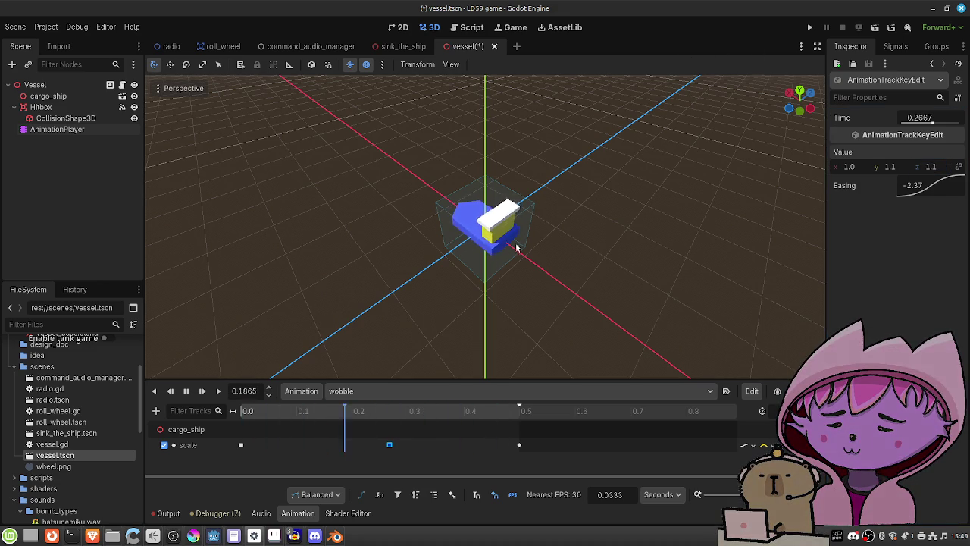
{"action": "scroll", "coordinate": [485, 262], "scroll_direction": "down", "scroll_amount": 3}
{"action": "scroll", "coordinate": [485, 261], "scroll_direction": "up", "scroll_amount": 2}
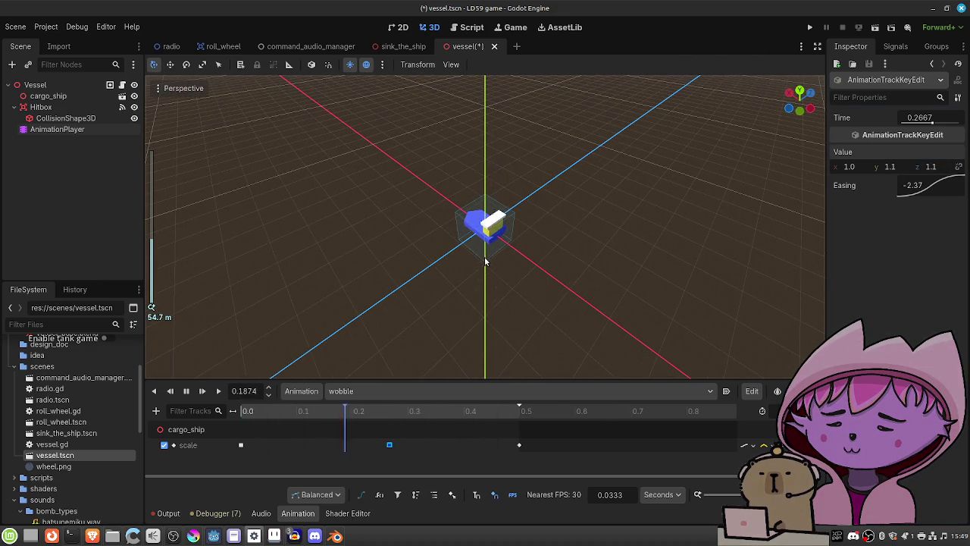
Step: Restore the middle key's y and z scale to 1.2 and save vessel.tscn
{"action": "left_click", "coordinate": [891, 167]}
{"action": "type", "text": "1.2"}
{"action": "key", "text": "Tab"}
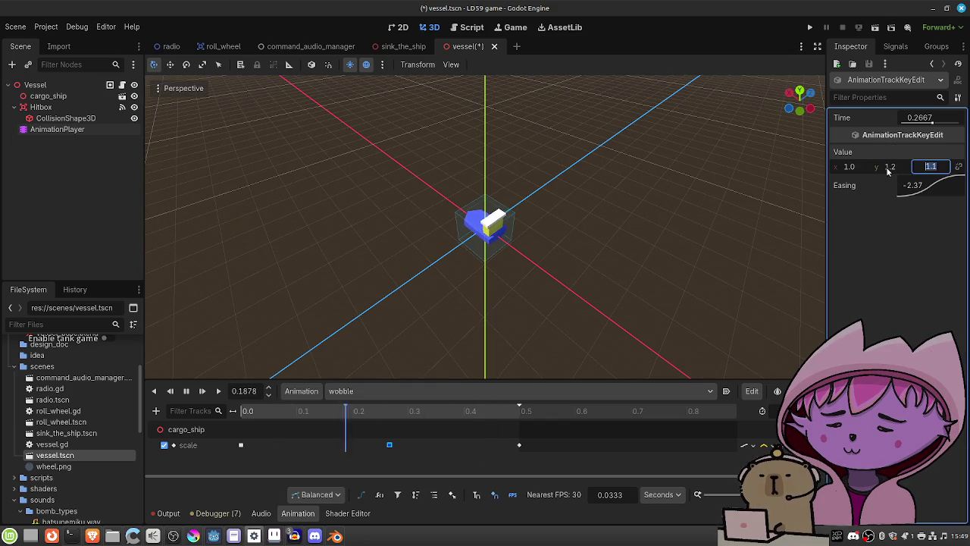
{"action": "type", "text": "1.2"}
{"action": "key", "text": "ctrl+s"}
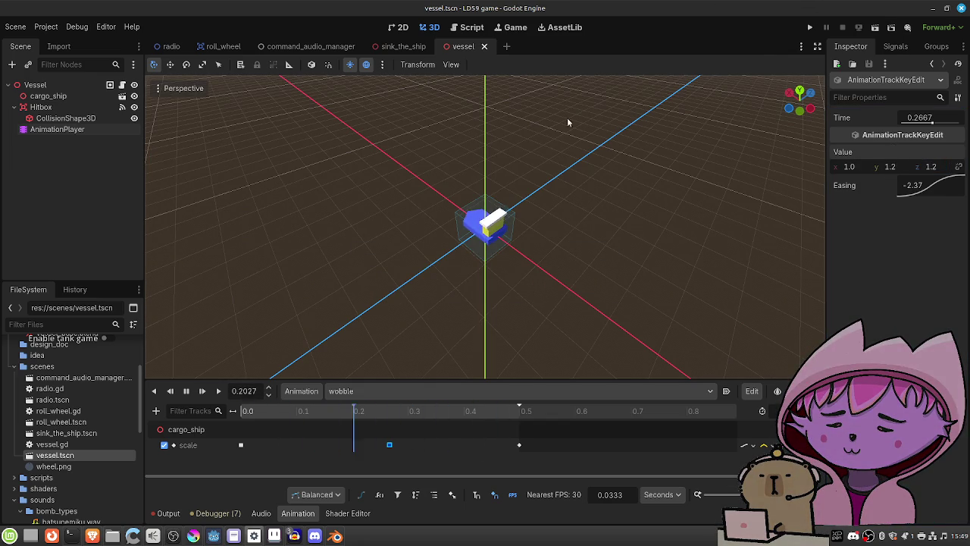
Step: Inspect the RESET animation's scale key at 0.0, then open vessel.gd in the Script editor
{"action": "left_click", "coordinate": [341, 394]}
{"action": "left_click", "coordinate": [346, 411]}
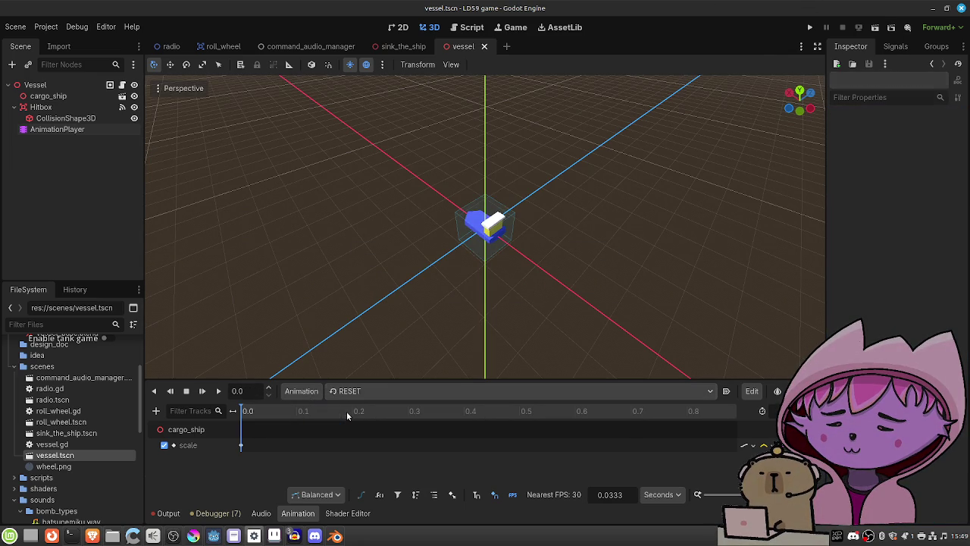
{"action": "left_click", "coordinate": [242, 447]}
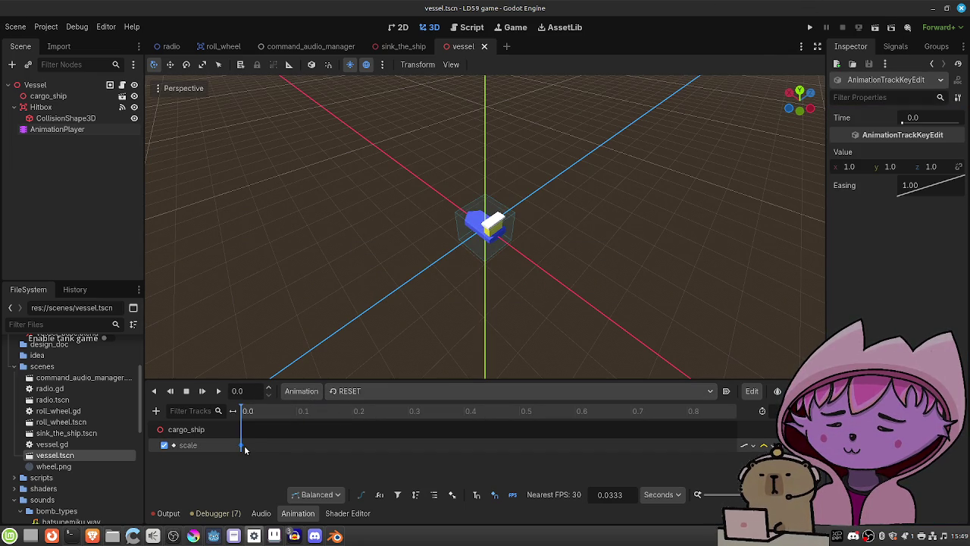
{"action": "left_click", "coordinate": [469, 28]}
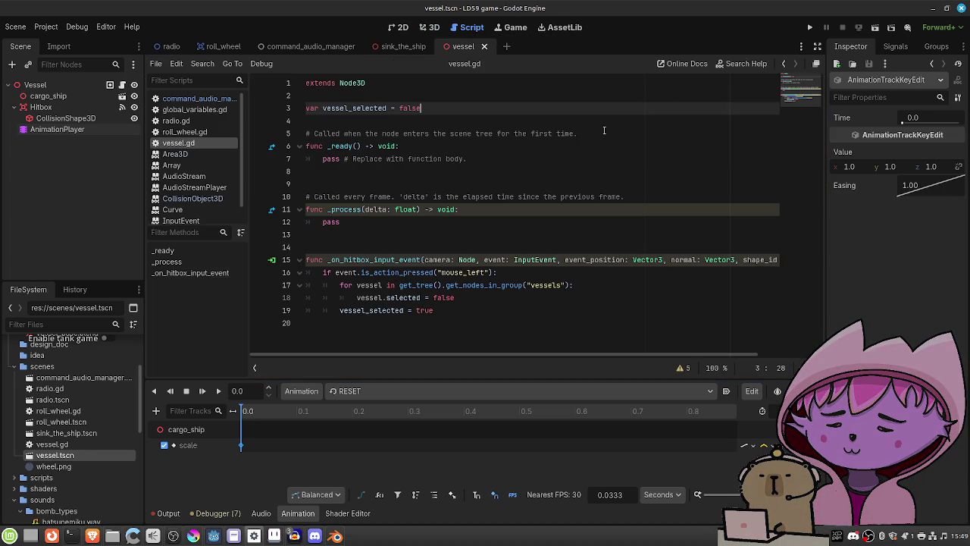
Step: Bring up the web browser and load google.com
{"action": "left_click", "coordinate": [91, 535]}
{"action": "left_click", "coordinate": [458, 81]}
{"action": "type", "text": "google.com"}
{"action": "key", "text": "Return"}
Step: Search Google for 'gdscript setter' and open the GDScript-Referenz documentation page
{"action": "type", "text": "gdscript setter"}
{"action": "key", "text": "Return"}
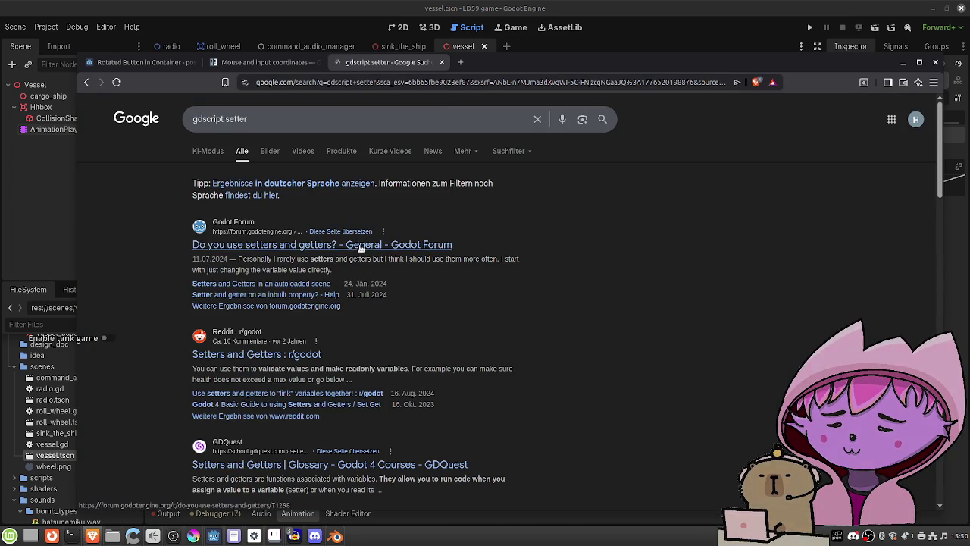
{"action": "scroll", "coordinate": [224, 356], "scroll_direction": "down", "scroll_amount": 3}
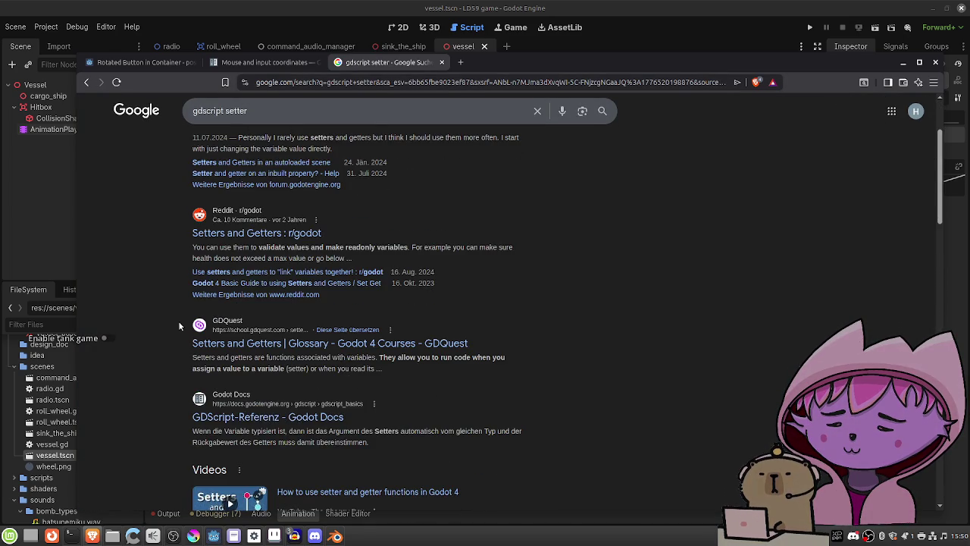
{"action": "left_click", "coordinate": [202, 422]}
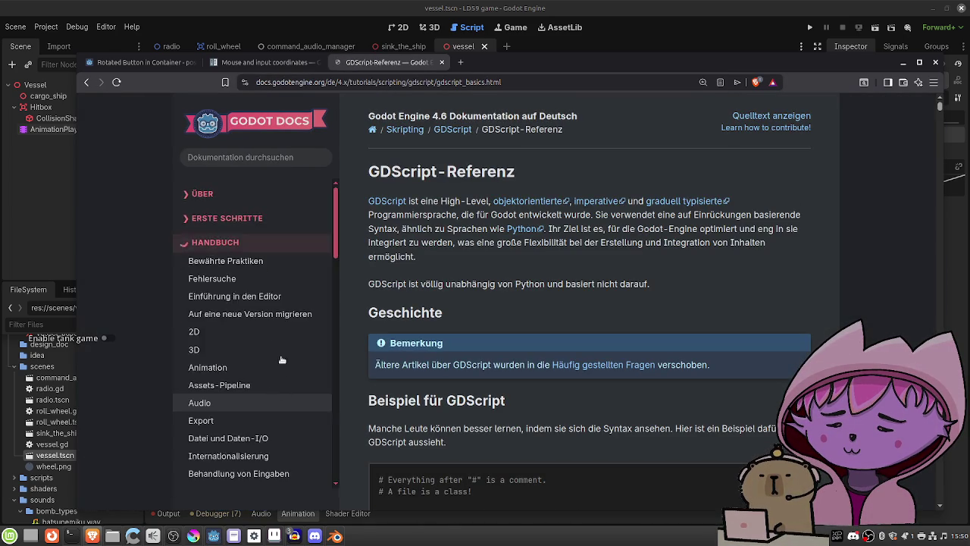
Step: Browse the GDScript reference with find-in-page, then return to the 'gdscript setter' results
{"action": "scroll", "coordinate": [395, 399], "scroll_direction": "down", "scroll_amount": 5}
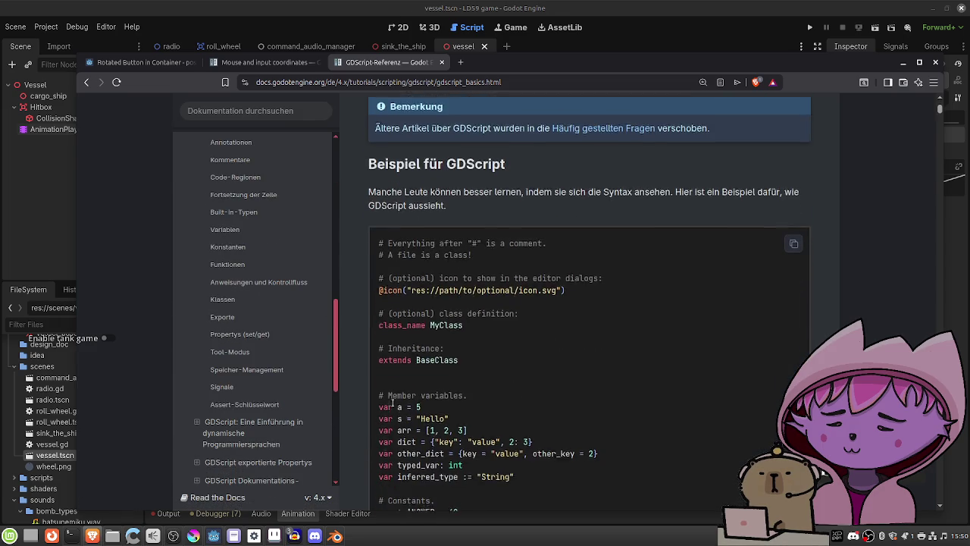
{"action": "key", "text": "ctrl+f"}
{"action": "type", "text": "set:"}
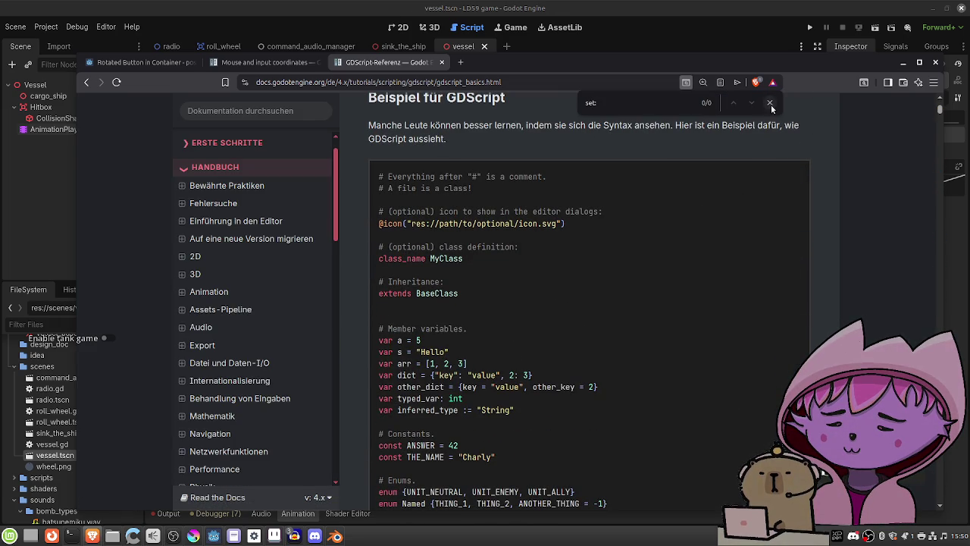
{"action": "left_click", "coordinate": [771, 105]}
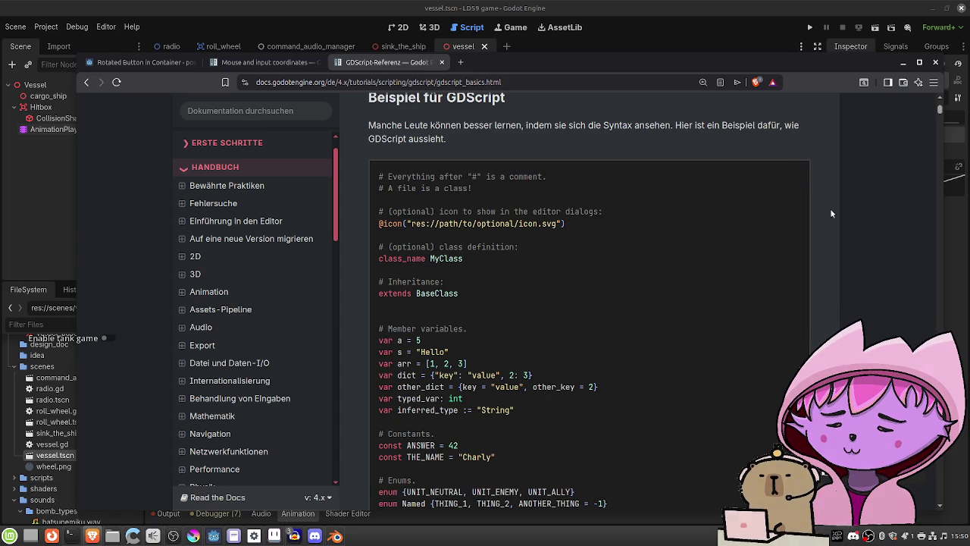
{"action": "key", "text": "ctrl+f"}
{"action": "left_click", "coordinate": [769, 102]}
{"action": "scroll", "coordinate": [386, 369], "scroll_direction": "down", "scroll_amount": 10}
{"action": "scroll", "coordinate": [388, 375], "scroll_direction": "down", "scroll_amount": 15}
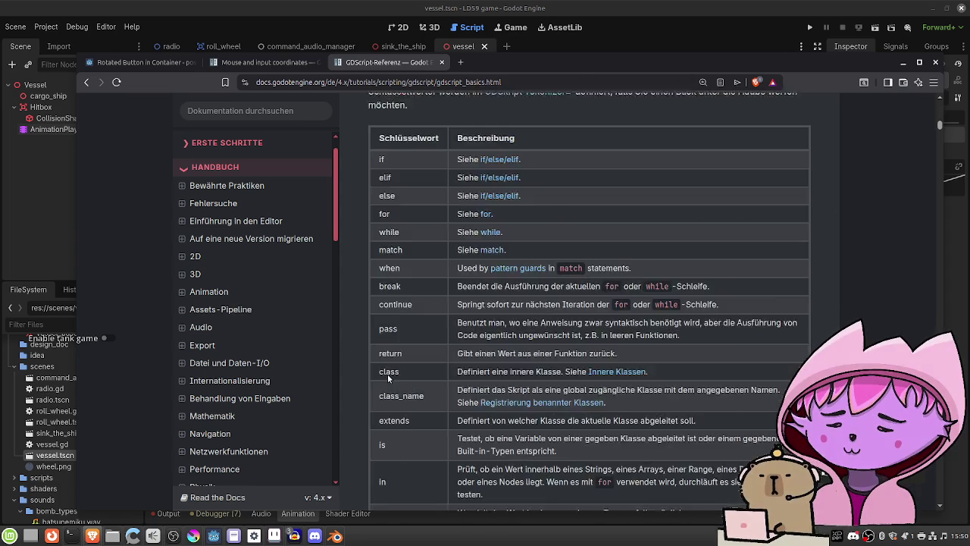
{"action": "scroll", "coordinate": [388, 378], "scroll_direction": "down", "scroll_amount": 10}
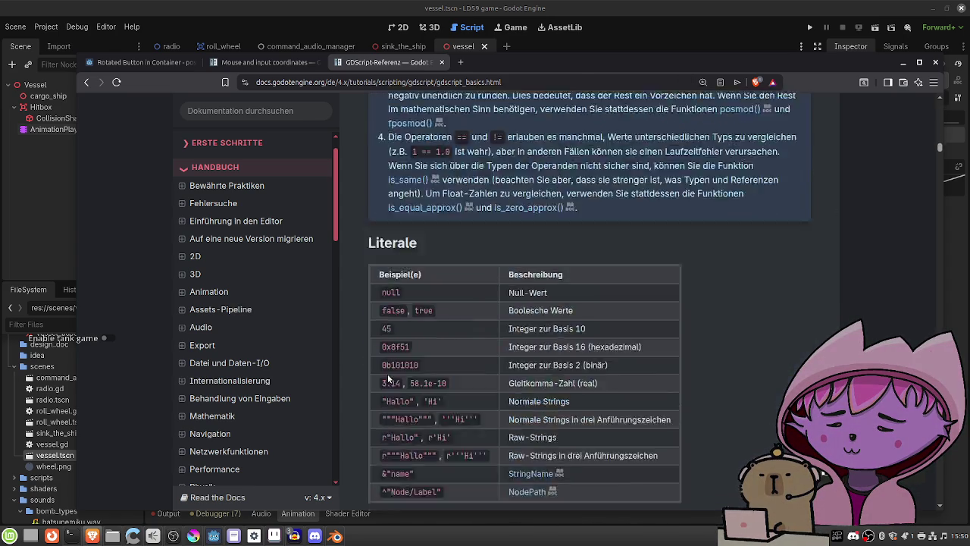
{"action": "scroll", "coordinate": [678, 326], "scroll_direction": "down", "scroll_amount": 20}
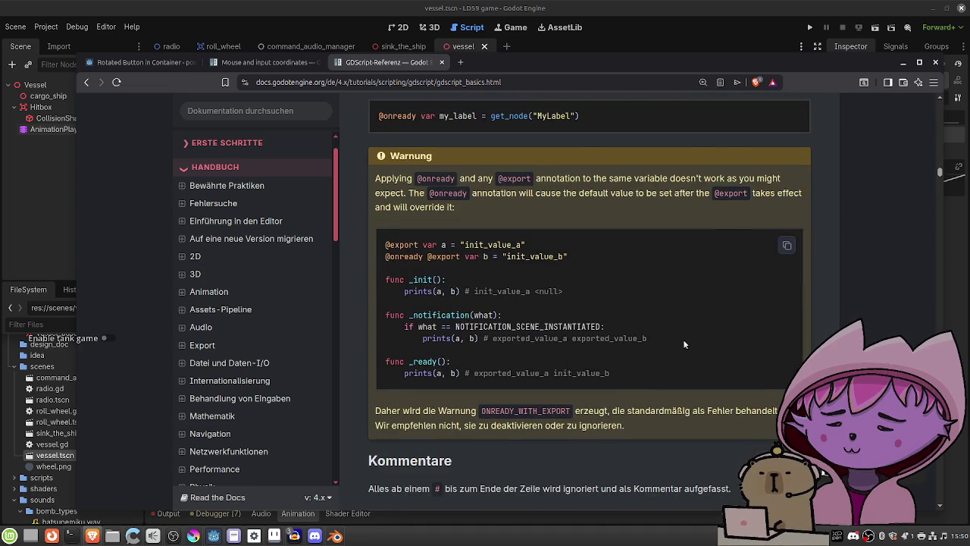
{"action": "scroll", "coordinate": [683, 344], "scroll_direction": "down", "scroll_amount": 5}
{"action": "scroll", "coordinate": [684, 342], "scroll_direction": "down", "scroll_amount": 15}
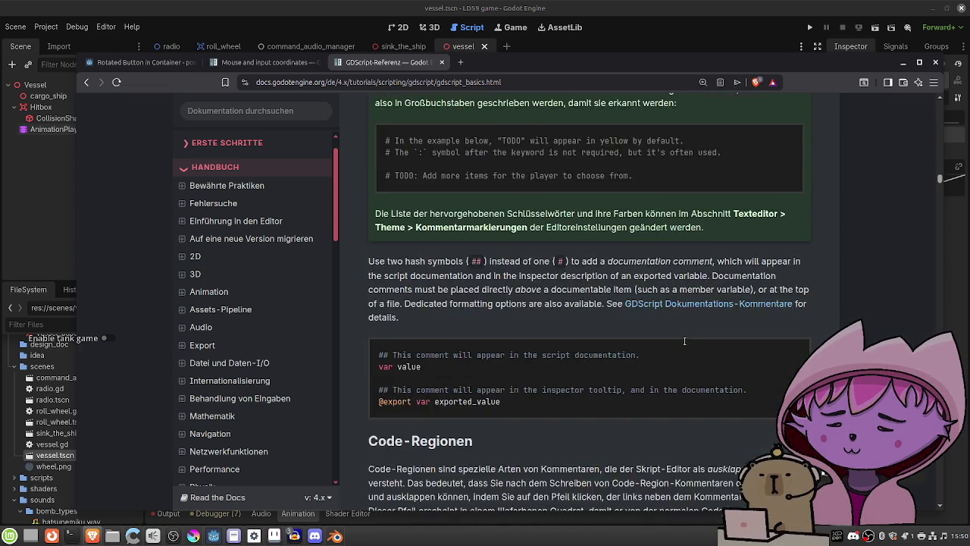
{"action": "scroll", "coordinate": [684, 345], "scroll_direction": "down", "scroll_amount": 20}
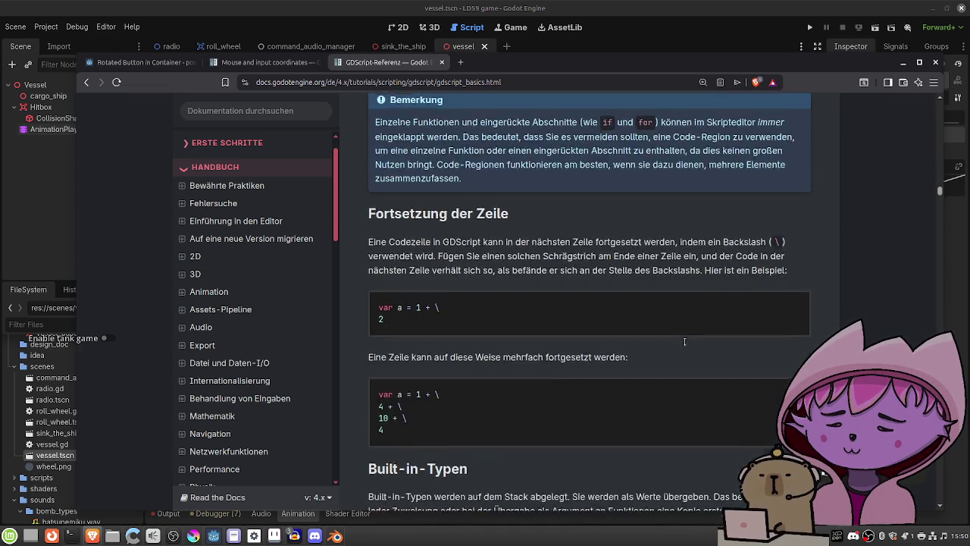
{"action": "left_click", "coordinate": [86, 82]}
{"action": "scroll", "coordinate": [143, 303], "scroll_direction": "down", "scroll_amount": 6}
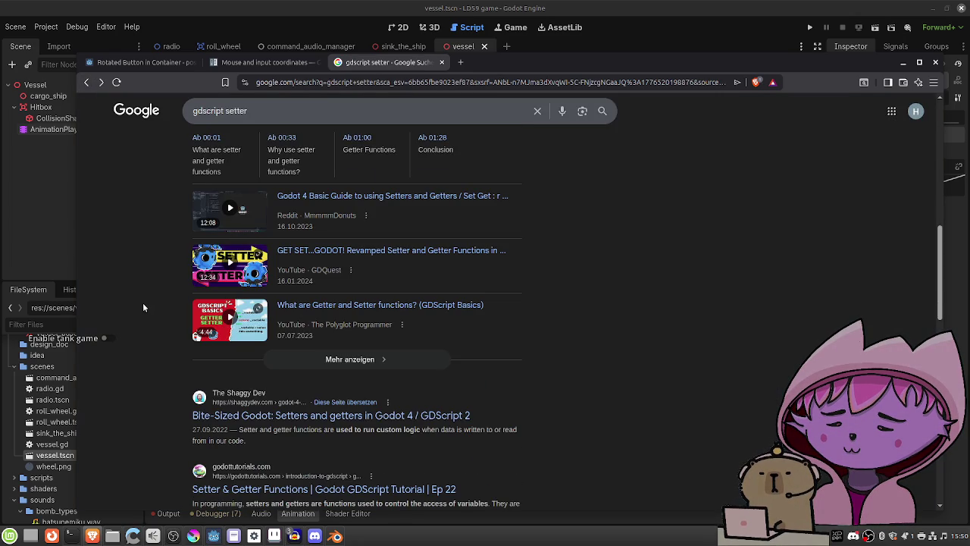
Step: Read the Shaggy Dev 'Setters and getters in Godot 4' article down to the set/get example, then return to Godot
{"action": "left_click", "coordinate": [248, 399]}
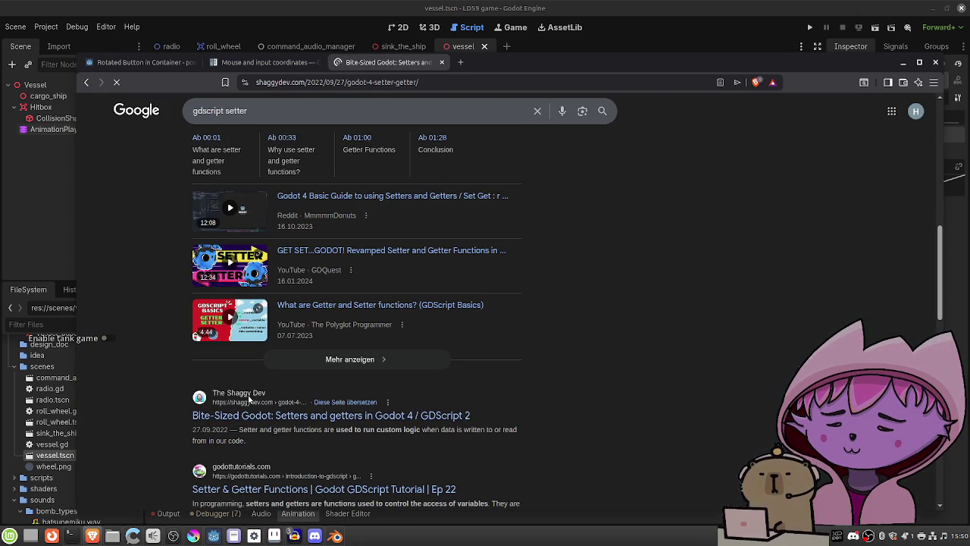
{"action": "scroll", "coordinate": [296, 362], "scroll_direction": "down", "scroll_amount": 5}
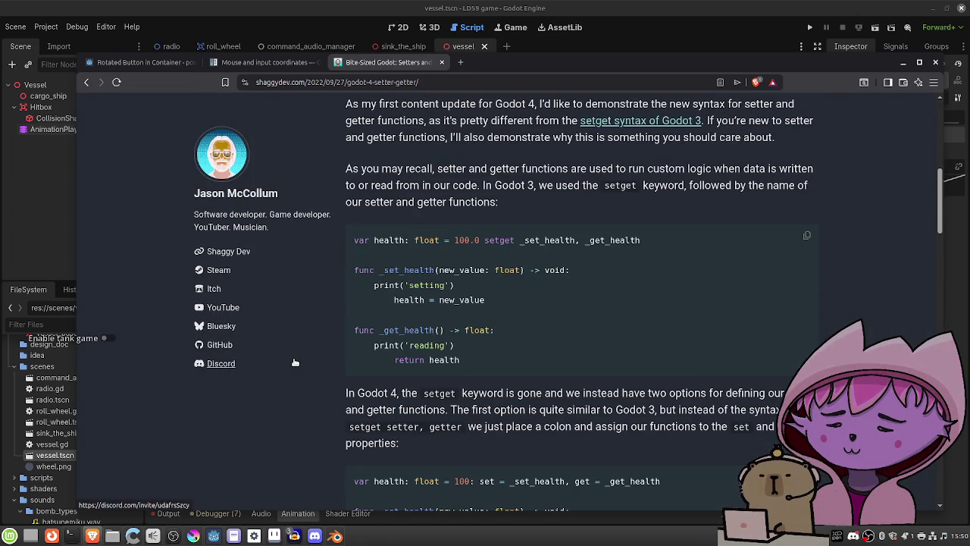
{"action": "scroll", "coordinate": [297, 363], "scroll_direction": "down", "scroll_amount": 4}
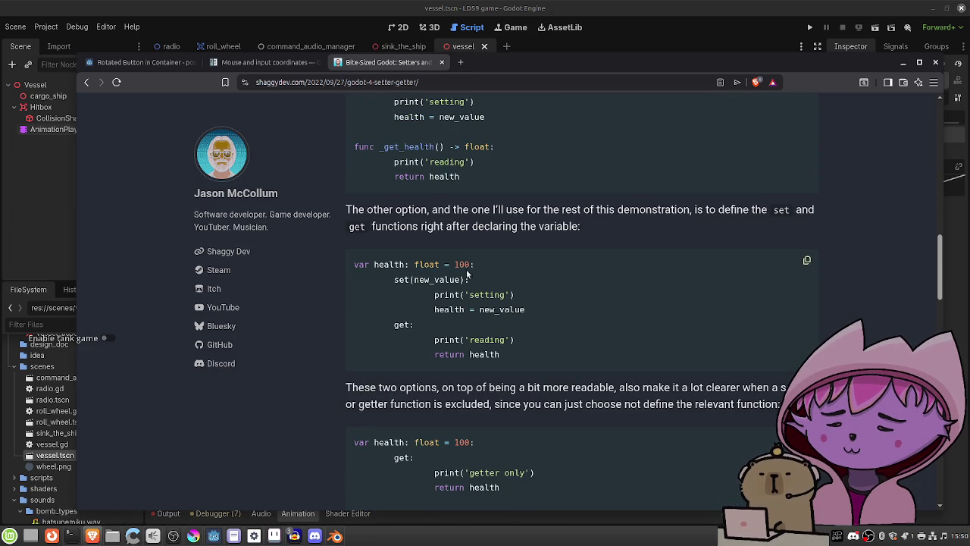
{"action": "left_click", "coordinate": [807, 260]}
{"action": "key", "text": "alt+Tab"}
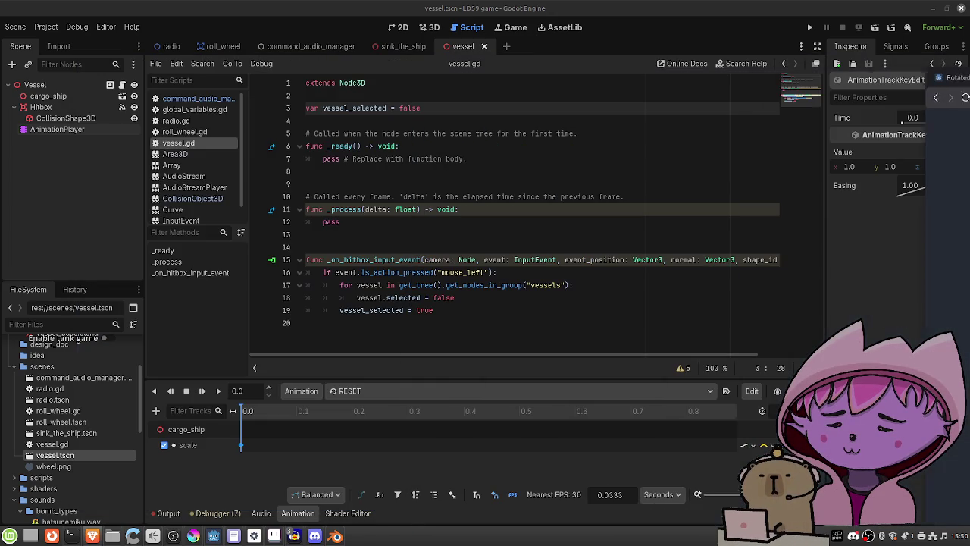
Step: Add ':' after 'false' on line 3 and a 'set(value):' block assigning 'vessel_selected = value'
{"action": "left_click", "coordinate": [452, 106]}
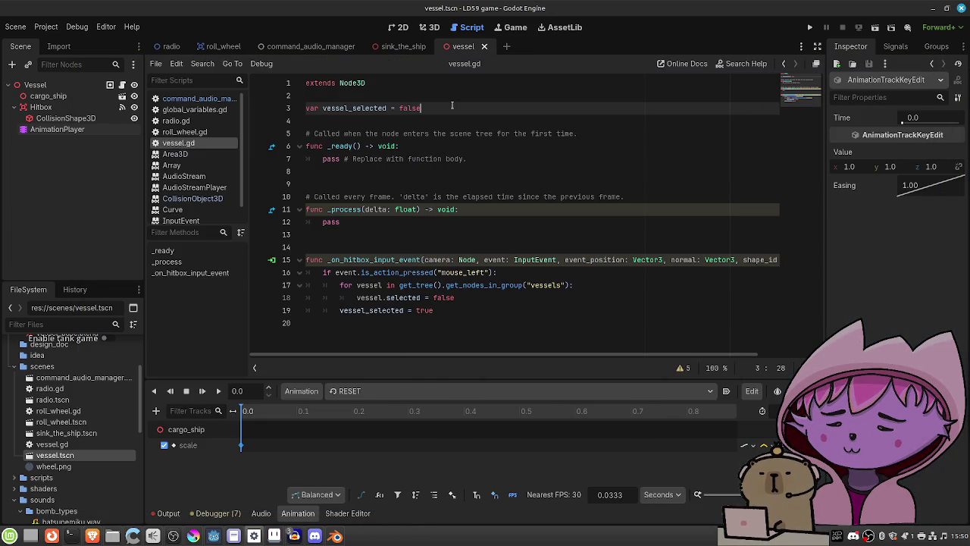
{"action": "type", "text": ":"}
{"action": "key", "text": "Return"}
{"action": "type", "text": "set("}
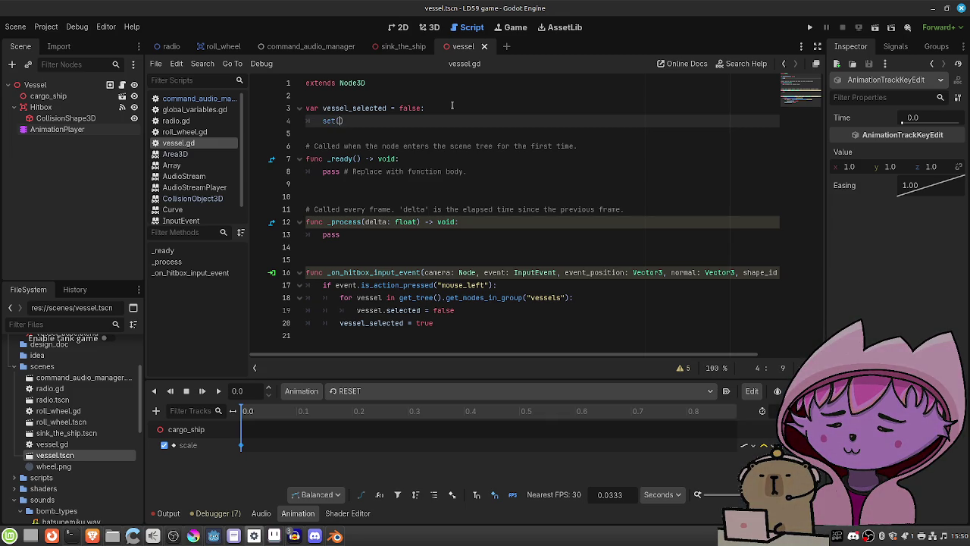
{"action": "type", "text": "value)"}
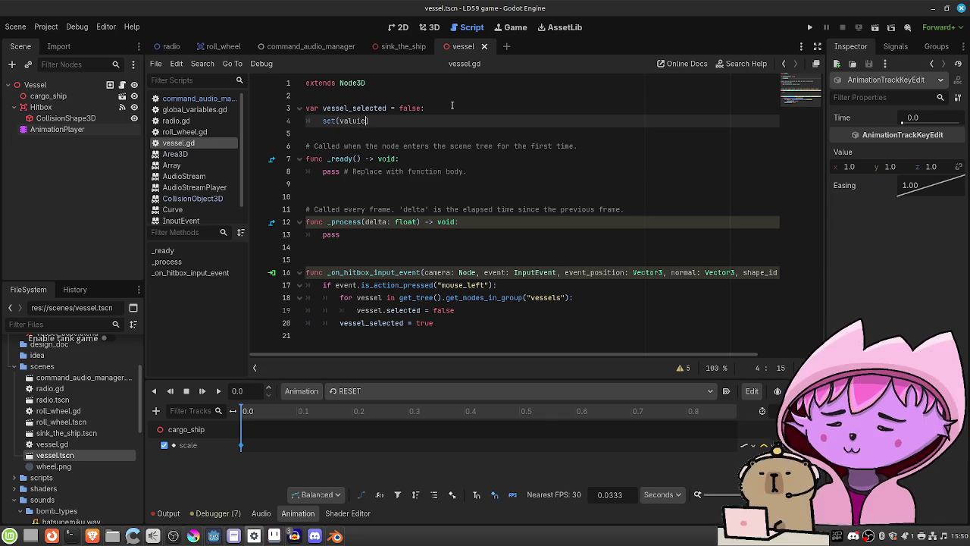
{"action": "type", "text": ":"}
{"action": "key", "text": "Return"}
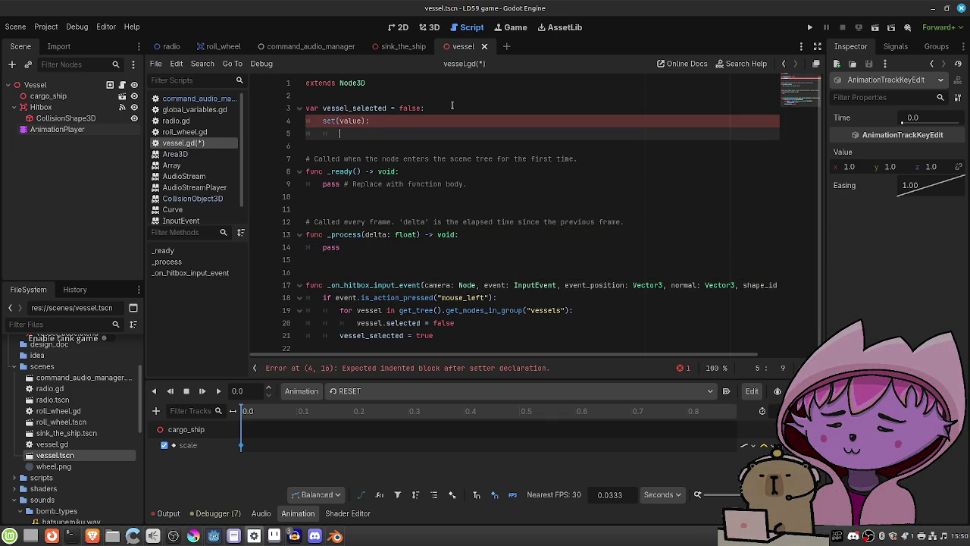
{"action": "type", "text": "ves"}
{"action": "key", "text": "Return"}
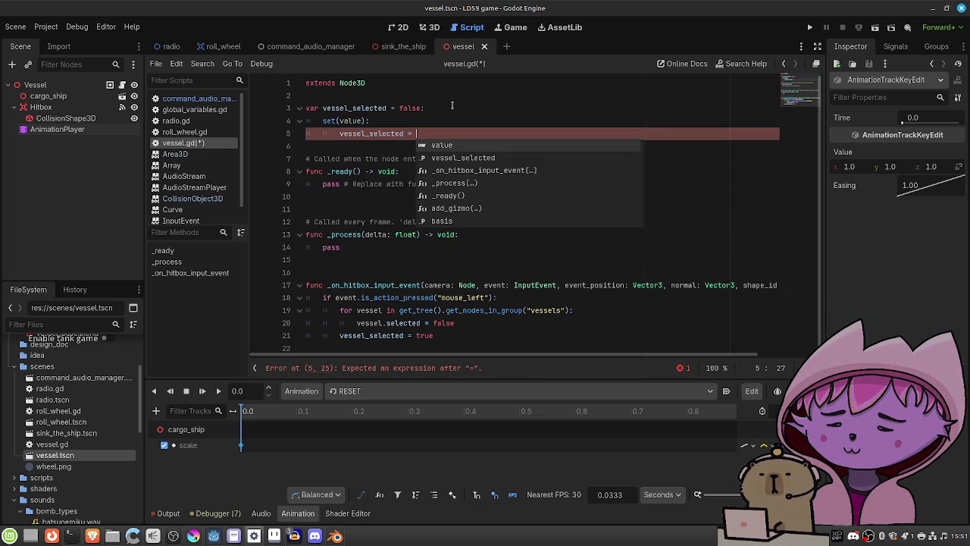
{"action": "type", "text": "value"}
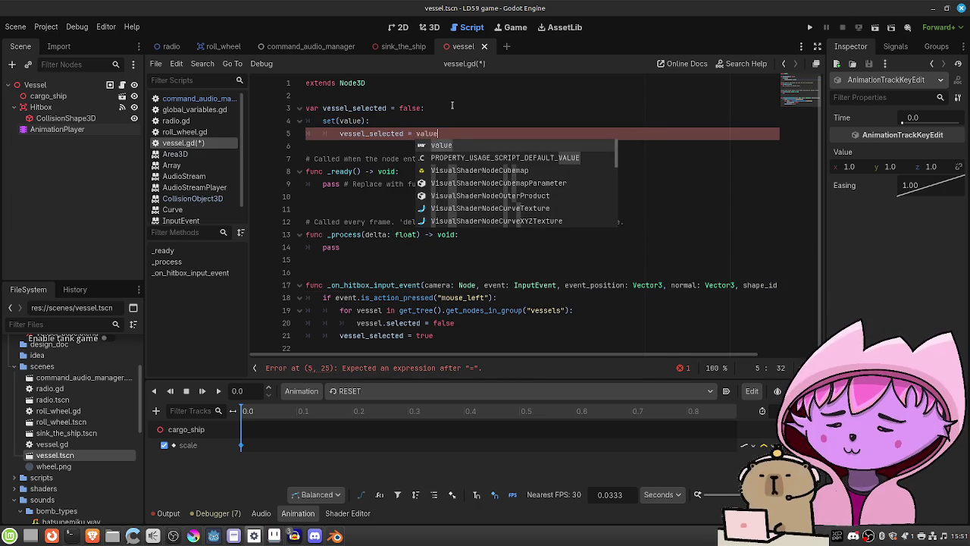
{"action": "left_click_drag", "start_coordinate": [454, 323], "coordinate": [339, 310]}
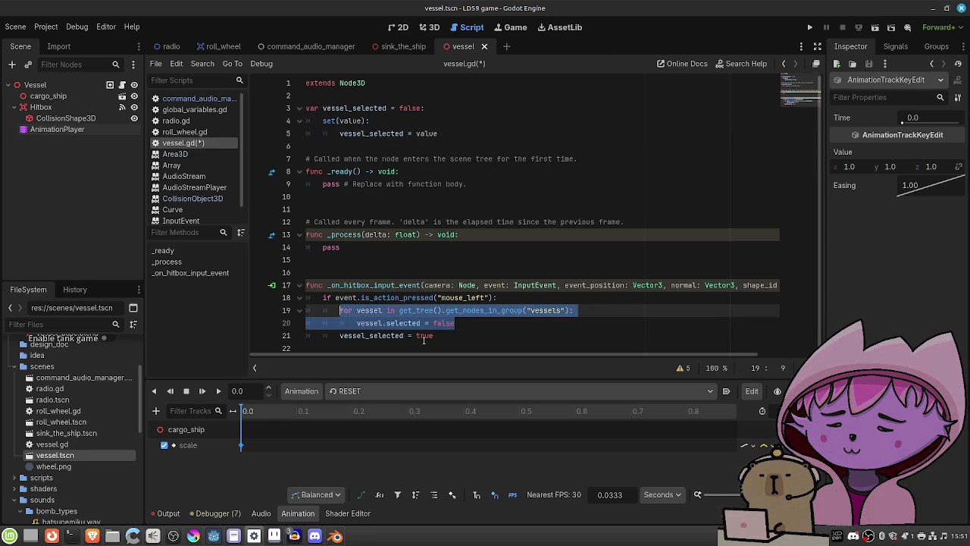
{"action": "left_click", "coordinate": [479, 322]}
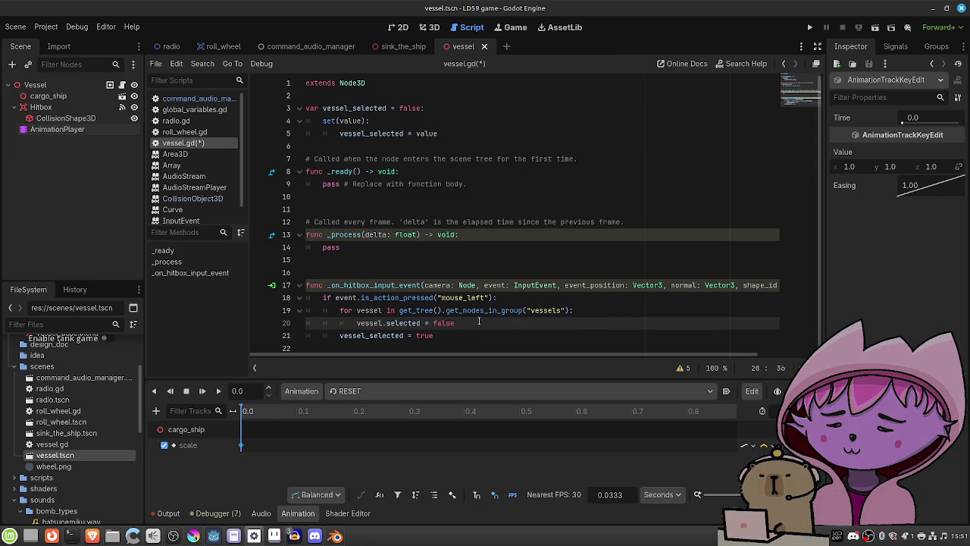
{"action": "left_click", "coordinate": [455, 134]}
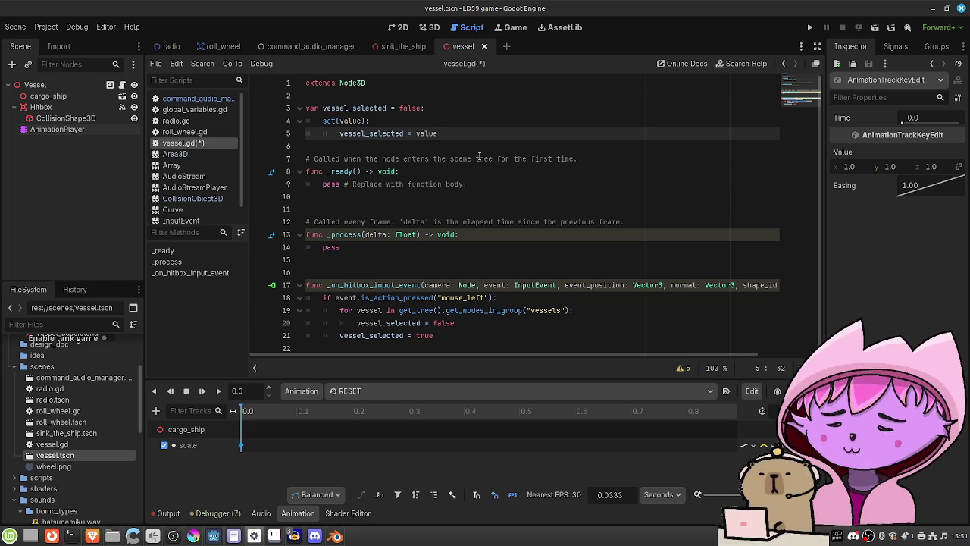
Step: Add 'if value:' to the setter calling $AnimationPlayer.play("wobble")
{"action": "key", "text": "Return"}
{"action": "type", "text": "if"}
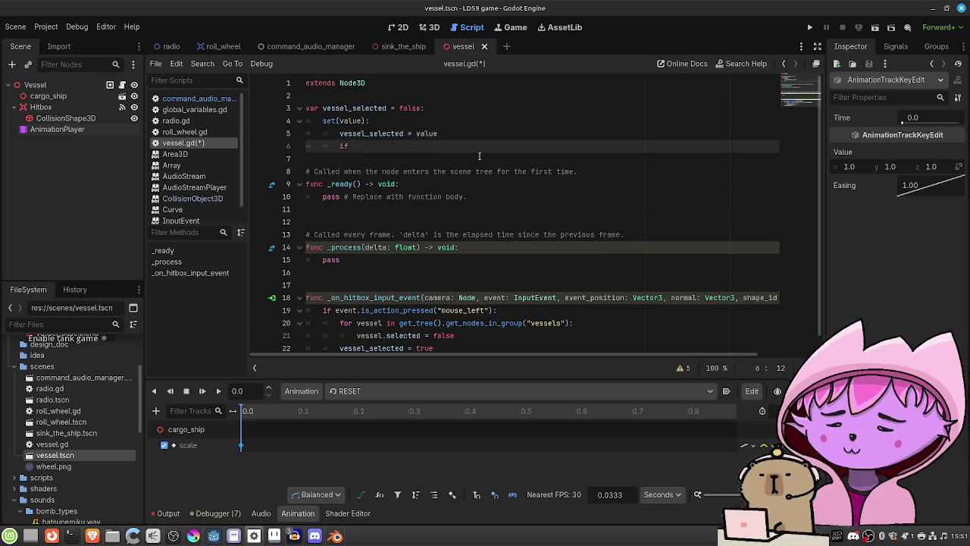
{"action": "type", "text": "value:"}
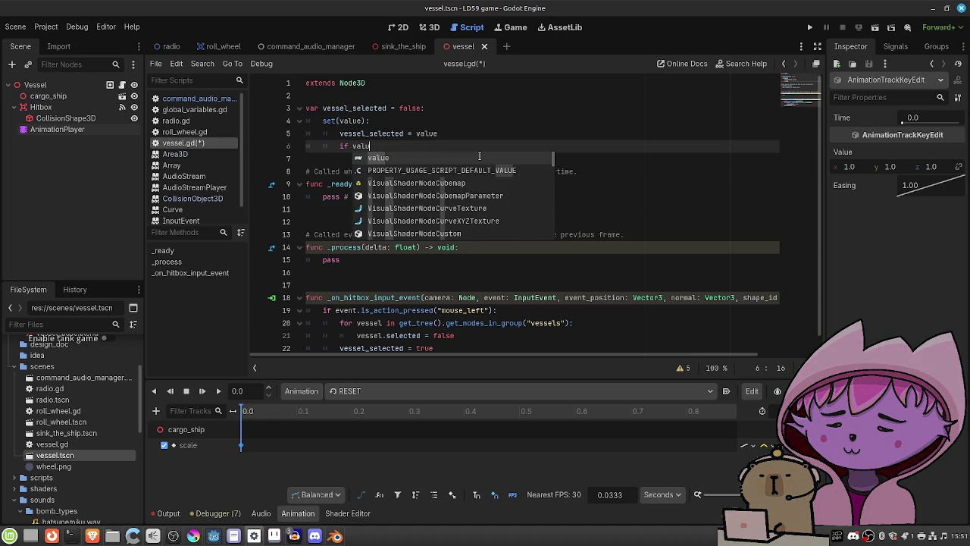
{"action": "key", "text": "Return"}
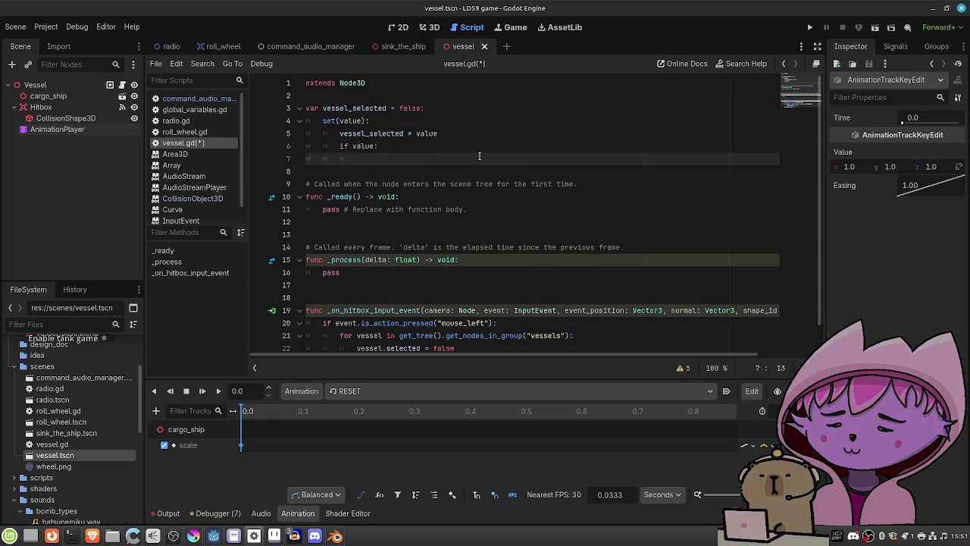
{"action": "type", "text": "$AnimationPlayer.play(\"wobble"}
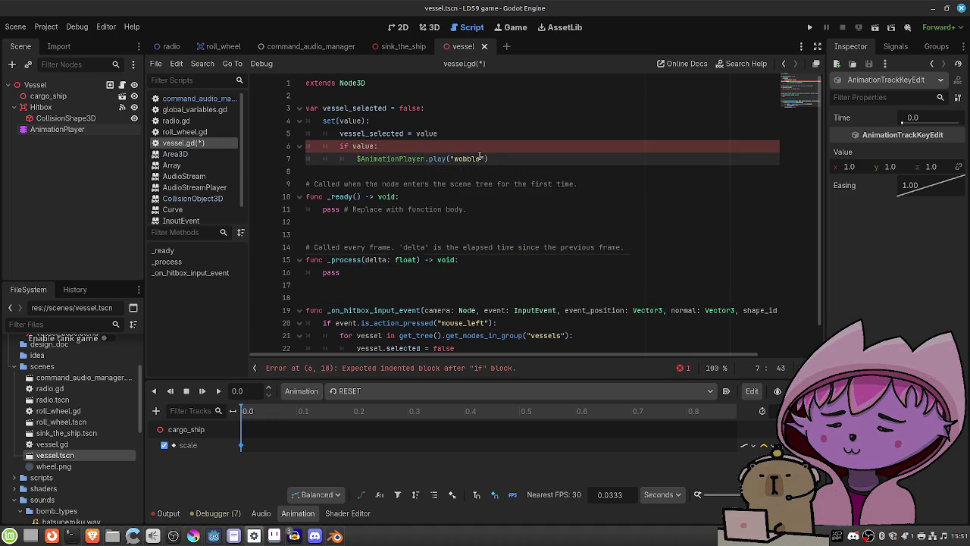
{"action": "key", "text": "Return"}
Step: Add an 'else:' branch calling $AnimationPlayer.play("RESET"), save vessel.gd, and return to sink_the_ship
{"action": "key", "text": "Return"}
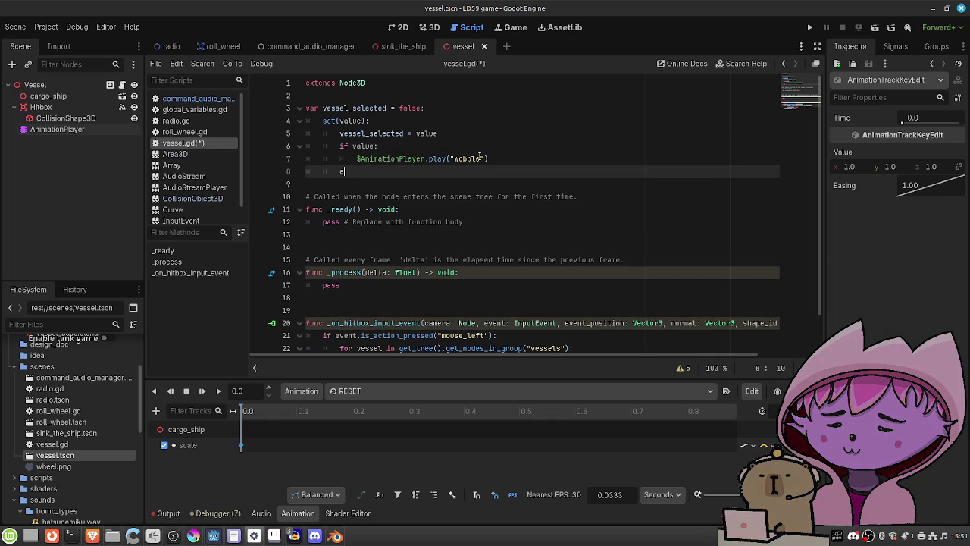
{"action": "type", "text": "else:"}
{"action": "key", "text": "Return"}
{"action": "type", "text": "$A"}
{"action": "key", "text": "Return"}
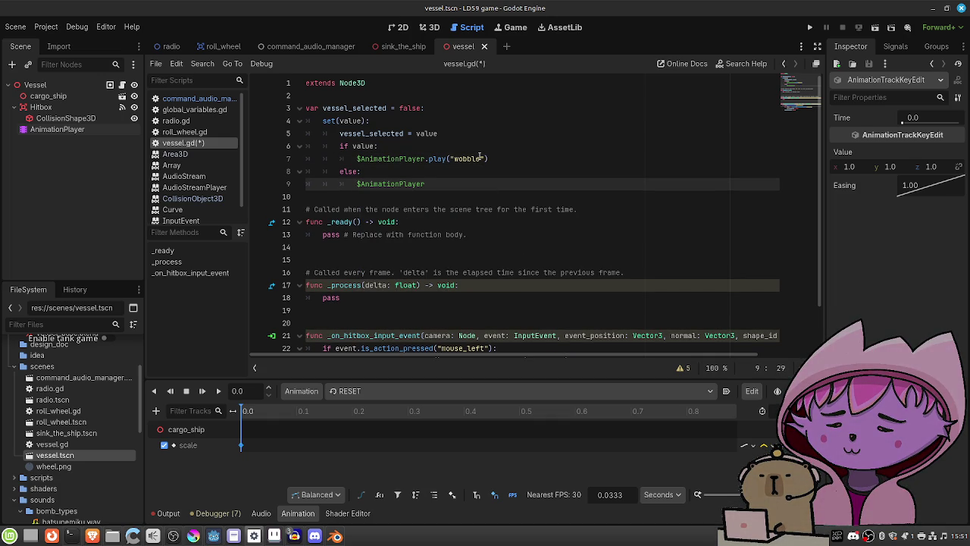
{"action": "type", "text": ".play(\"R"}
{"action": "type", "text": "ESET\""}
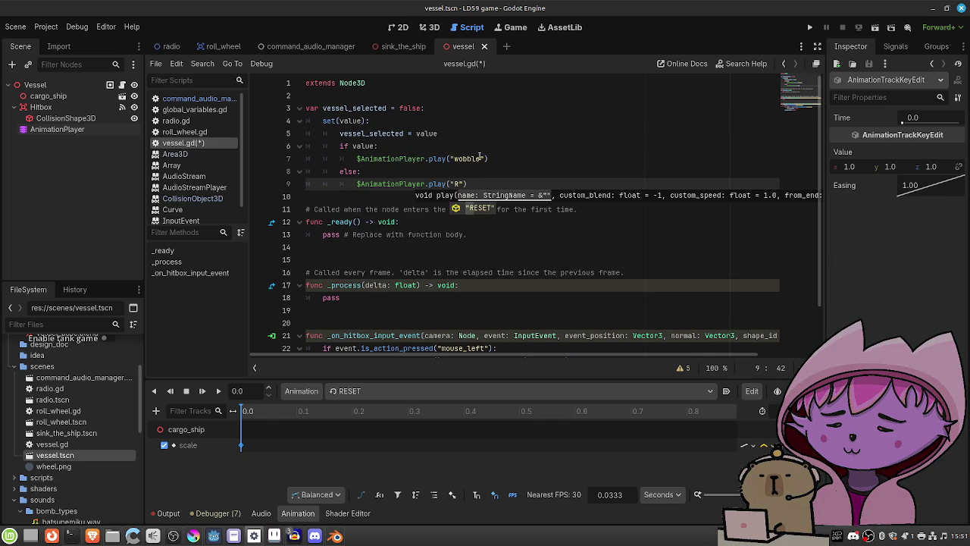
{"action": "key", "text": "ctrl+s"}
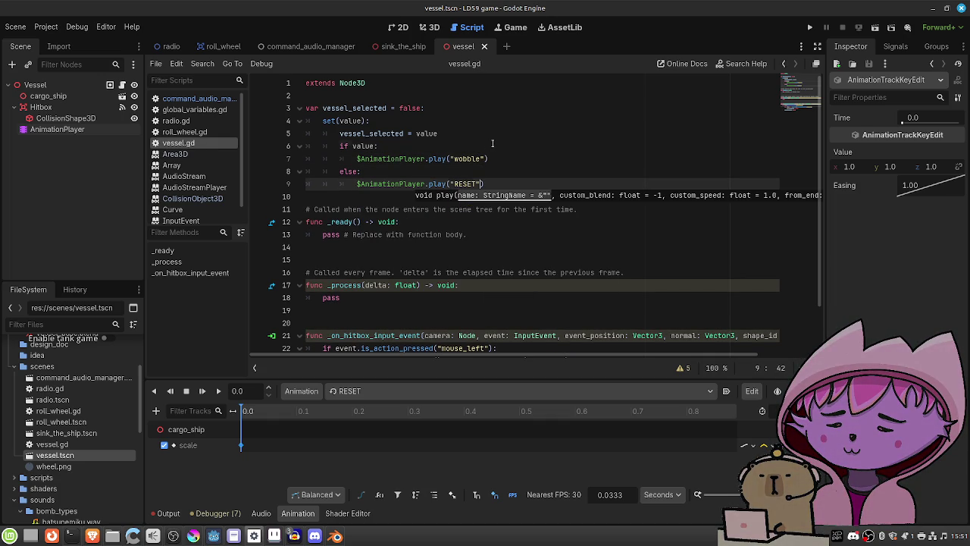
{"action": "left_click", "coordinate": [492, 143]}
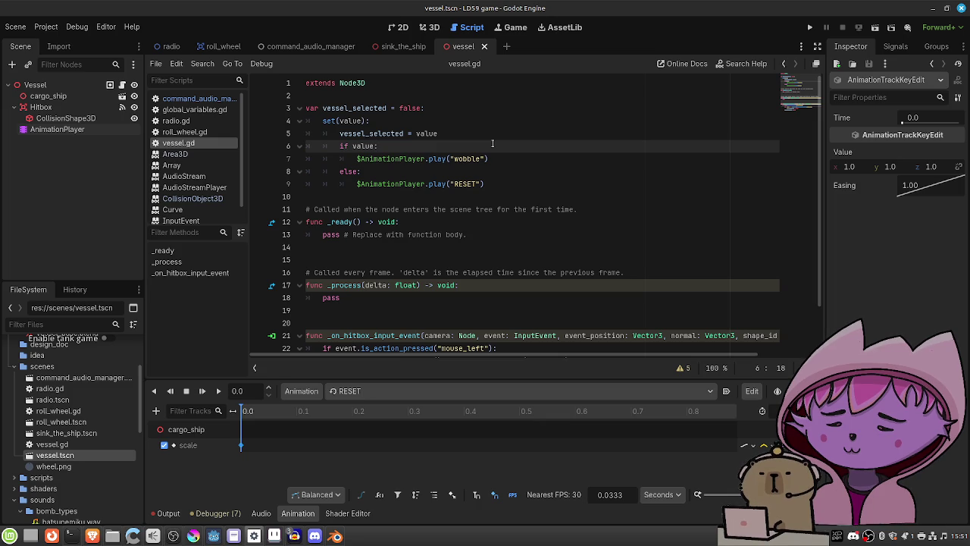
{"action": "scroll", "coordinate": [500, 196], "scroll_direction": "down", "scroll_amount": 2}
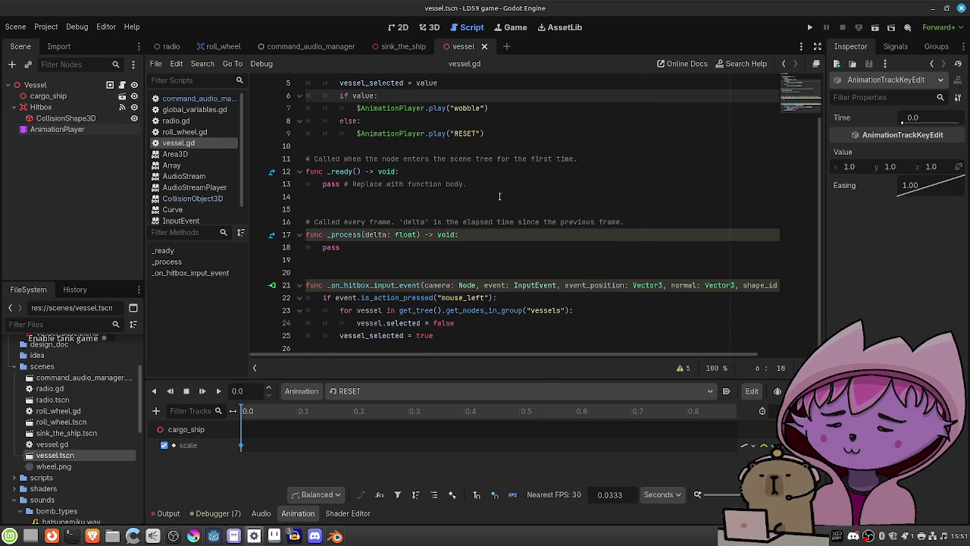
{"action": "scroll", "coordinate": [503, 212], "scroll_direction": "up", "scroll_amount": 2}
{"action": "scroll", "coordinate": [504, 222], "scroll_direction": "down", "scroll_amount": 2}
{"action": "scroll", "coordinate": [504, 222], "scroll_direction": "up", "scroll_amount": 2}
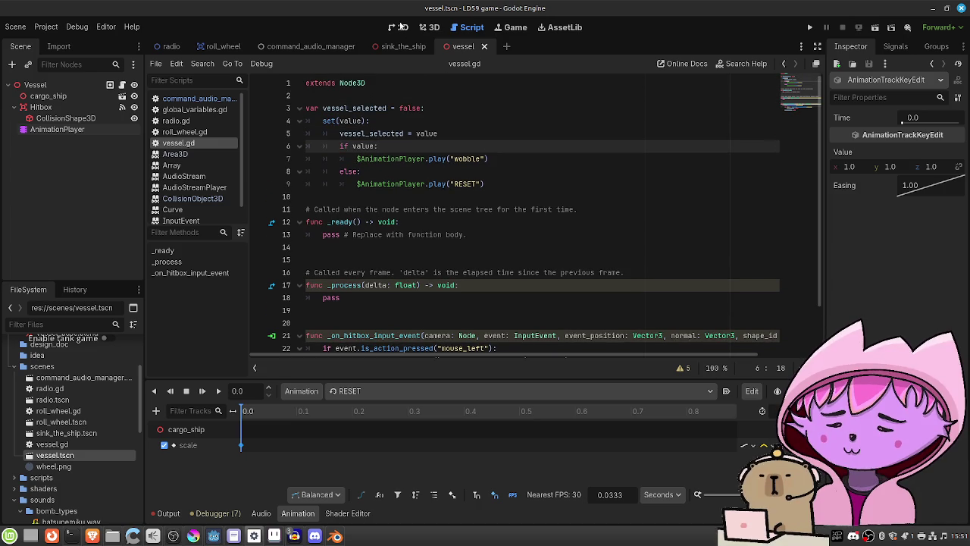
{"action": "left_click", "coordinate": [385, 48]}
Step: Duplicate Vessel into Vessel2, move it up-left on the grid, and save sink_the_ship
{"action": "left_click", "coordinate": [390, 30]}
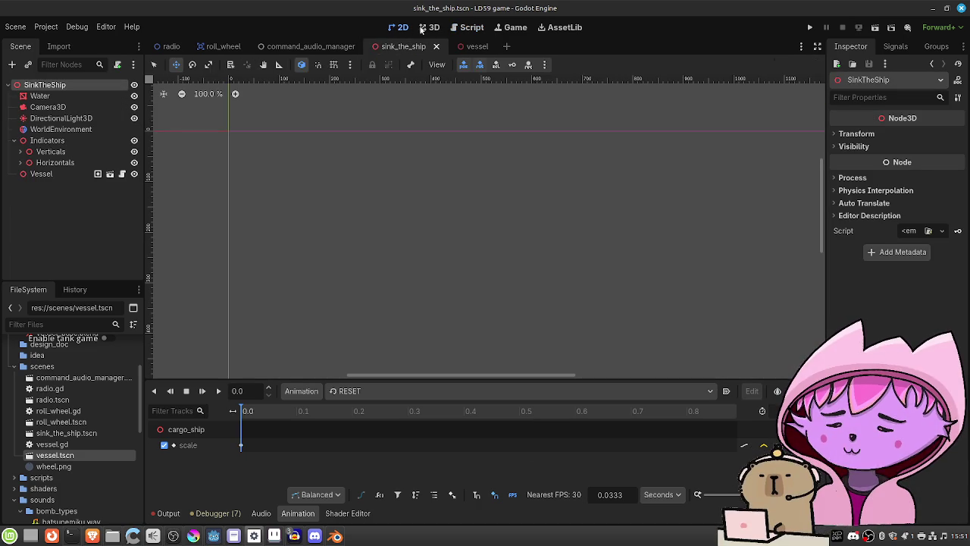
{"action": "left_click", "coordinate": [430, 28]}
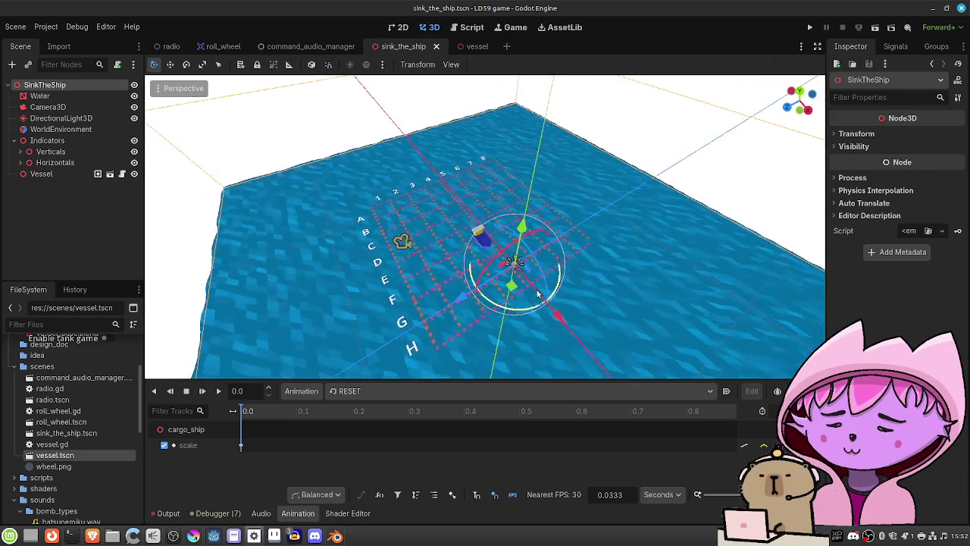
{"action": "scroll", "coordinate": [503, 261], "scroll_direction": "up", "scroll_amount": 4}
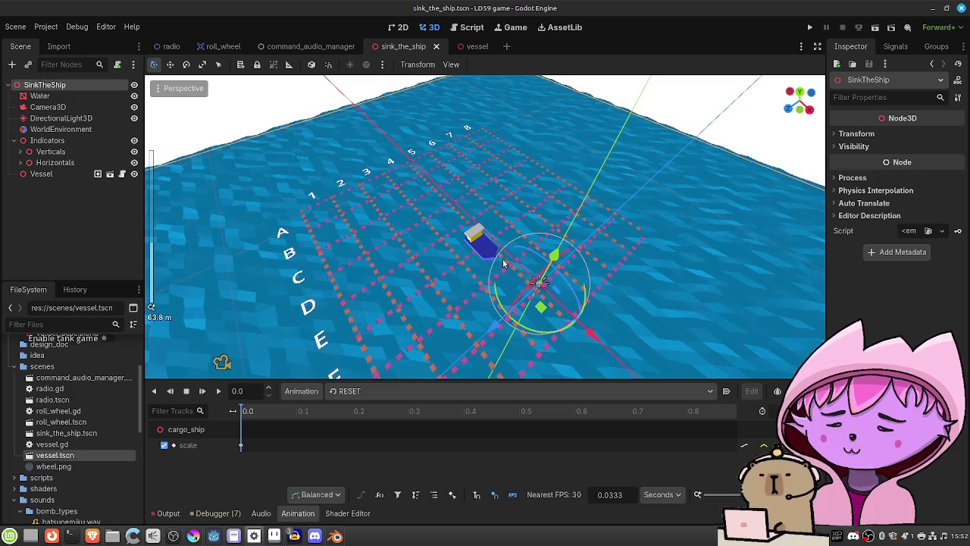
{"action": "left_click", "coordinate": [41, 174]}
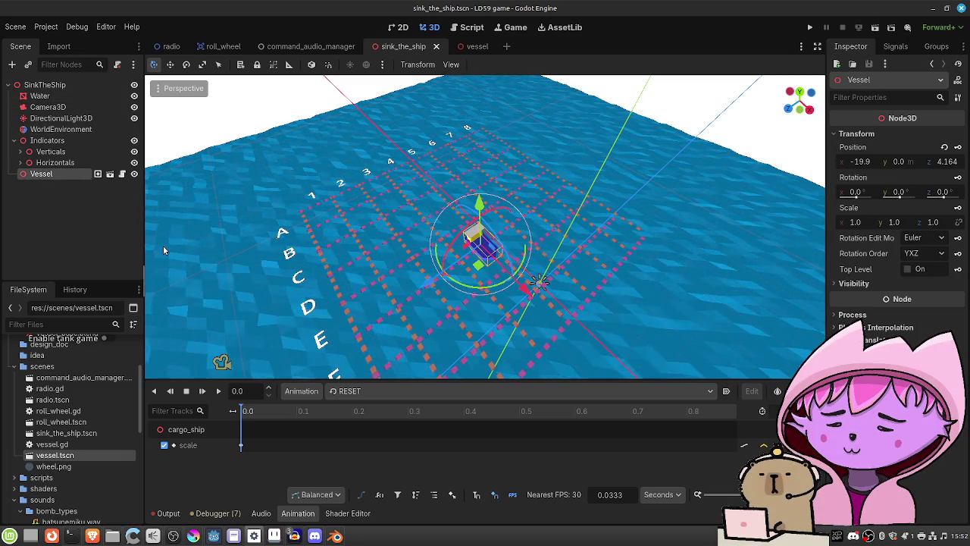
{"action": "key", "text": "ctrl+d"}
{"action": "mouse_move", "coordinate": [523, 288]}
{"action": "left_mouse_down"}
{"action": "mouse_move", "coordinate": [455, 258]}
{"action": "mouse_move", "coordinate": [250, 341]}
{"action": "mouse_move", "coordinate": [182, 349]}
{"action": "mouse_move", "coordinate": [343, 234]}
{"action": "left_mouse_up"}
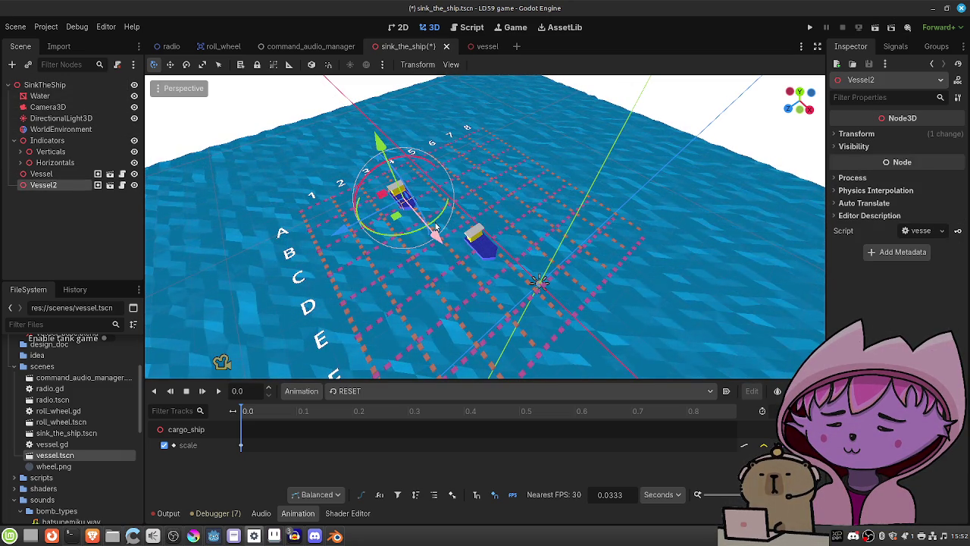
{"action": "key", "text": "ctrl+s"}
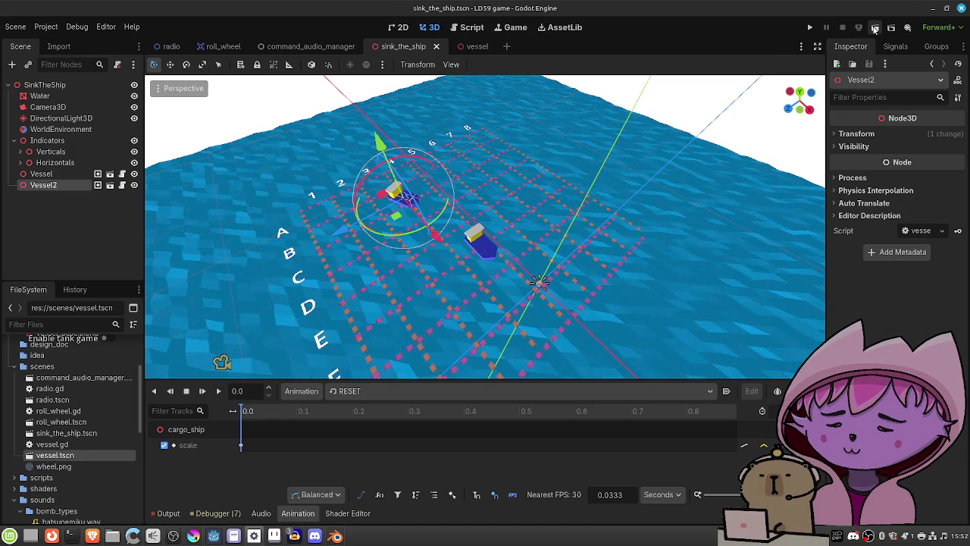
Step: Run the current scene and click a ship, hitting the 'selected' assignment error at vessel.gd line 24
{"action": "left_click", "coordinate": [875, 28]}
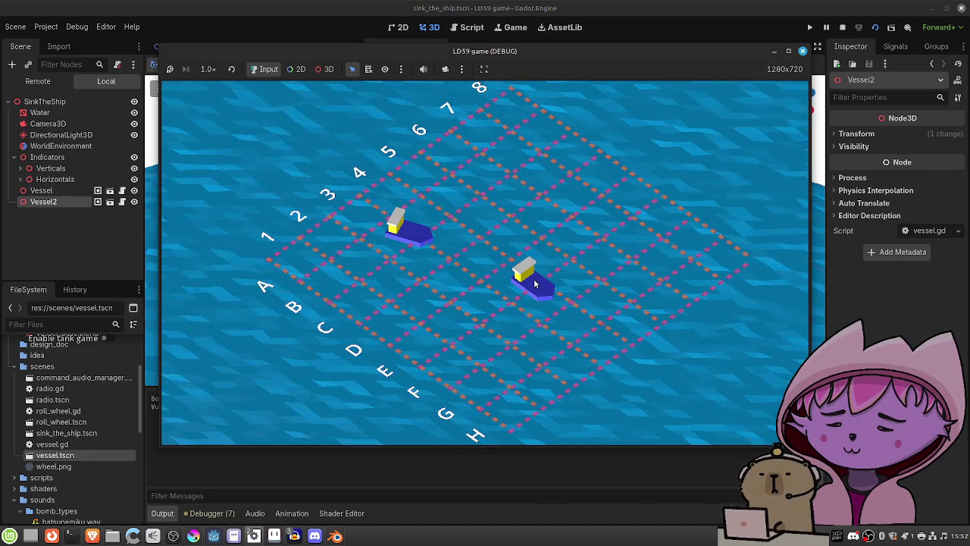
{"action": "left_click", "coordinate": [533, 278]}
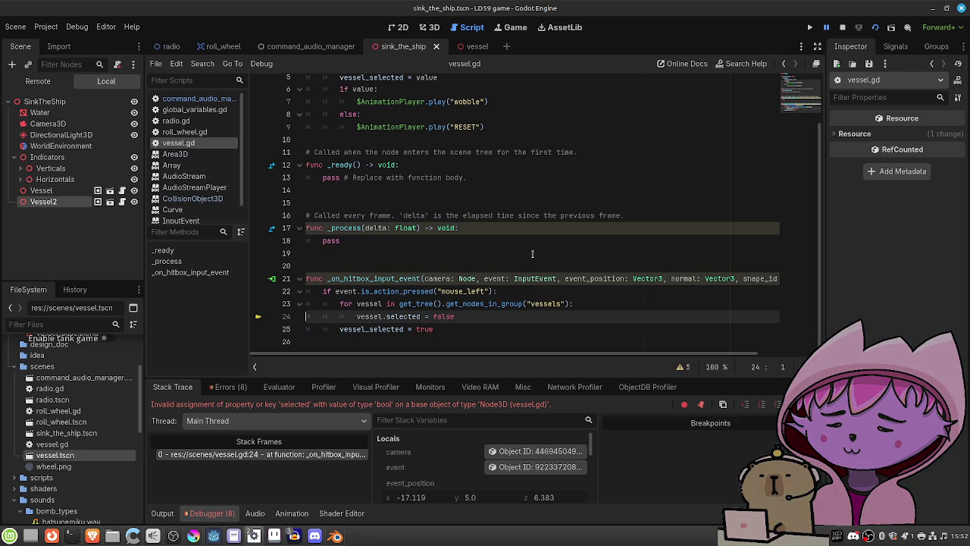
Step: Stop the debug session, fix line 24 to read vessel_selected = false, and rerun the scene
{"action": "left_click", "coordinate": [842, 27]}
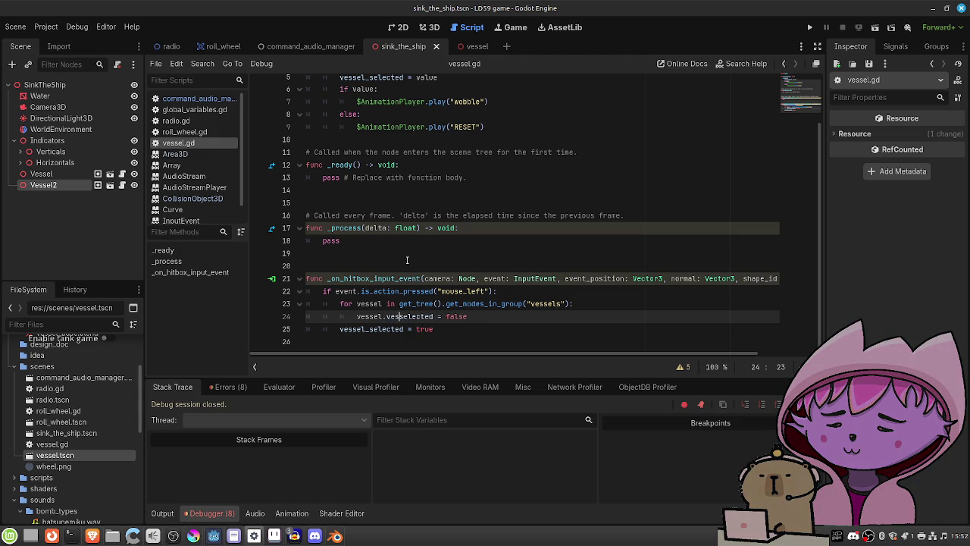
{"action": "key", "text": "BackSpace"}
{"action": "type", "text": "_"}
{"action": "scroll", "coordinate": [417, 227], "scroll_direction": "up", "scroll_amount": 2}
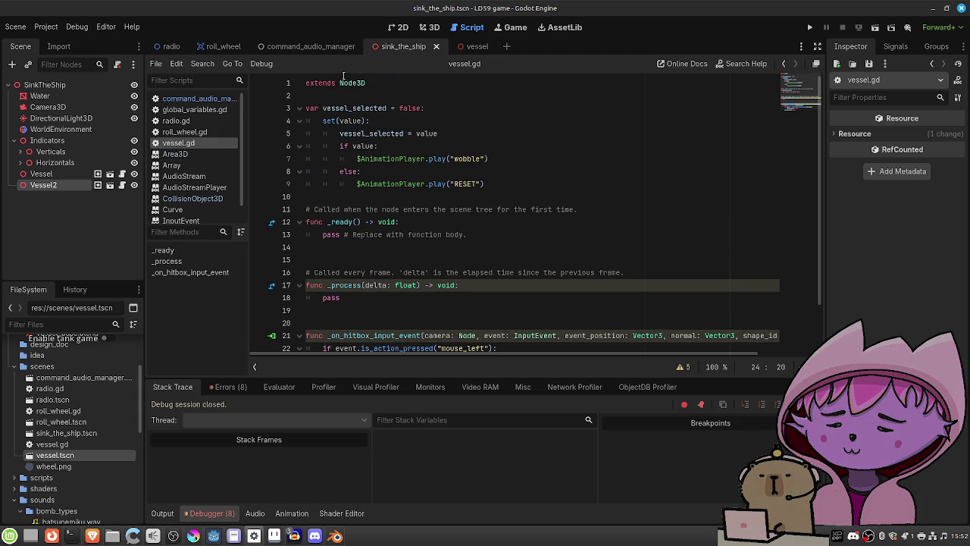
{"action": "scroll", "coordinate": [431, 233], "scroll_direction": "down", "scroll_amount": 2}
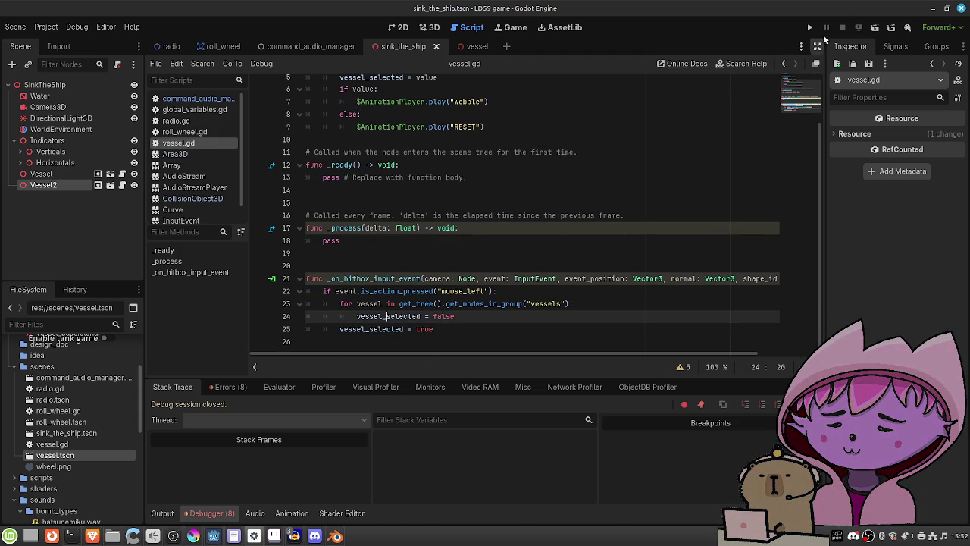
{"action": "left_click", "coordinate": [873, 28]}
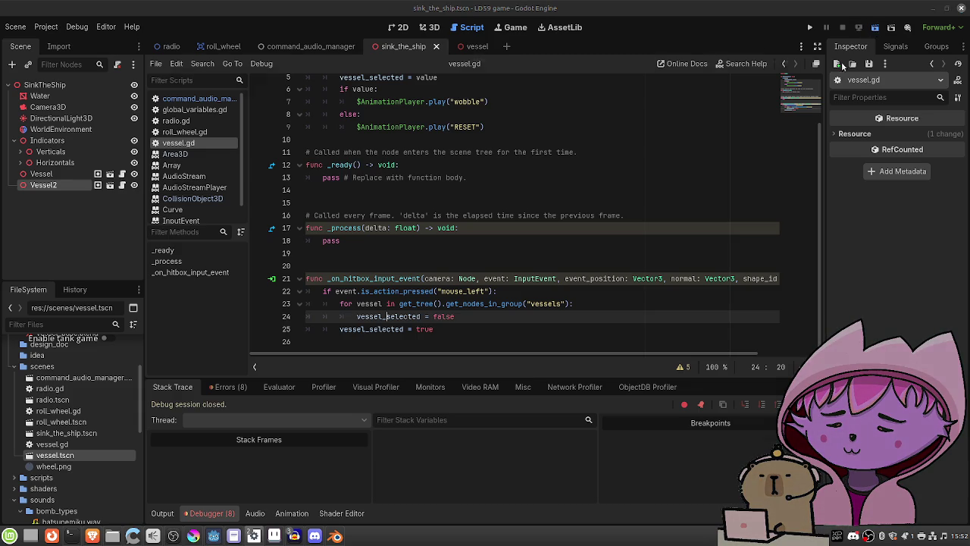
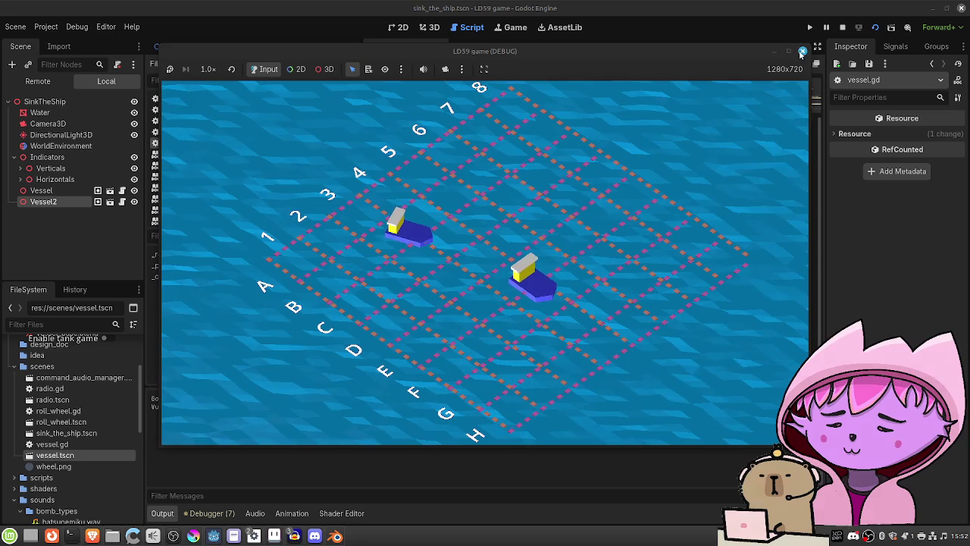
Step: Close the game, change line 24 to vessel.vessel_selected = false, and rerun the game
{"action": "left_click", "coordinate": [803, 51]}
{"action": "scroll", "coordinate": [491, 186], "scroll_direction": "up", "scroll_amount": 2}
{"action": "scroll", "coordinate": [491, 186], "scroll_direction": "up", "scroll_amount": 1}
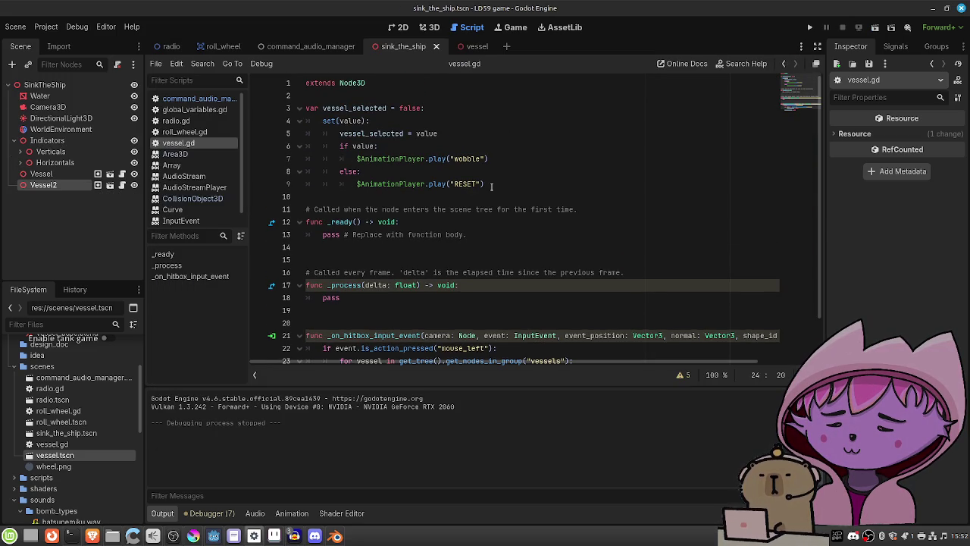
{"action": "scroll", "coordinate": [492, 185], "scroll_direction": "down", "scroll_amount": 2}
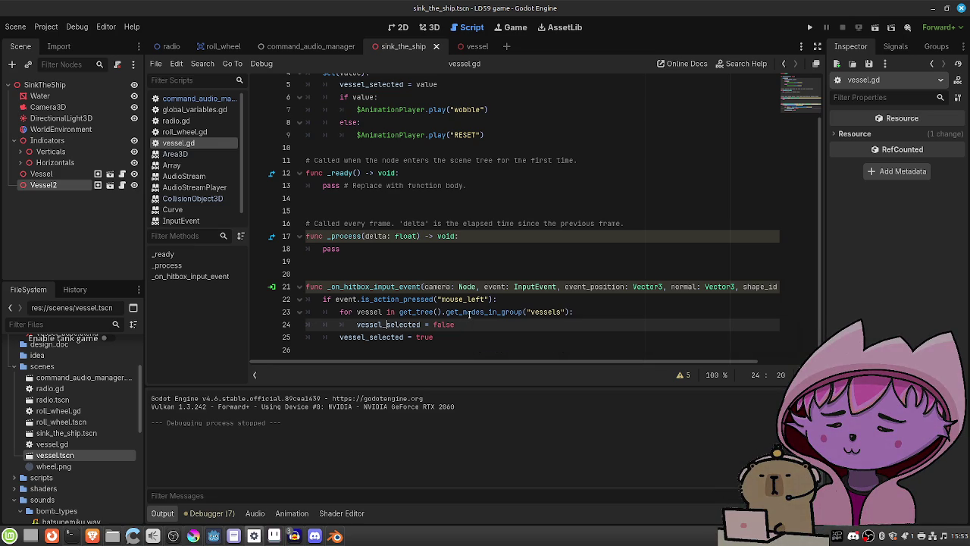
{"action": "mouse_move", "coordinate": [470, 314]}
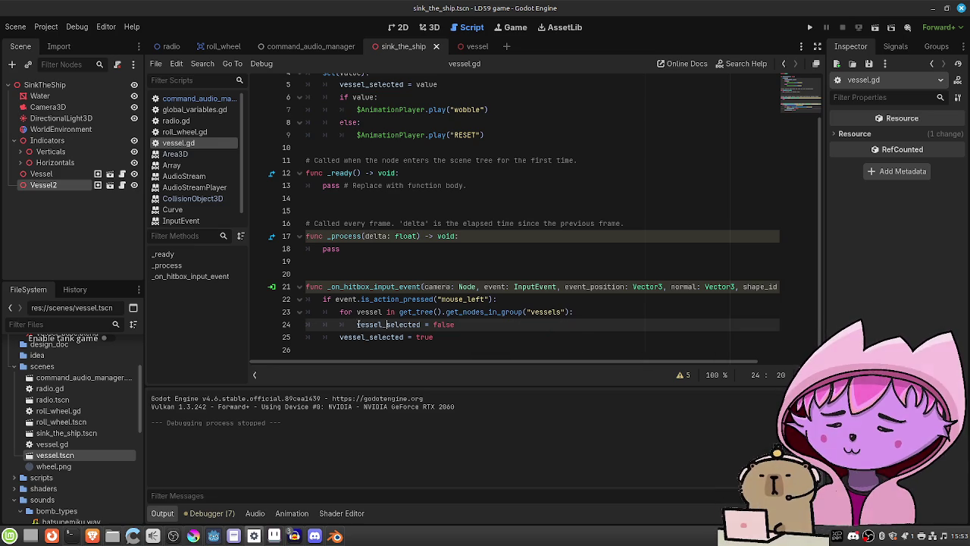
{"action": "type", "text": "vessel."}
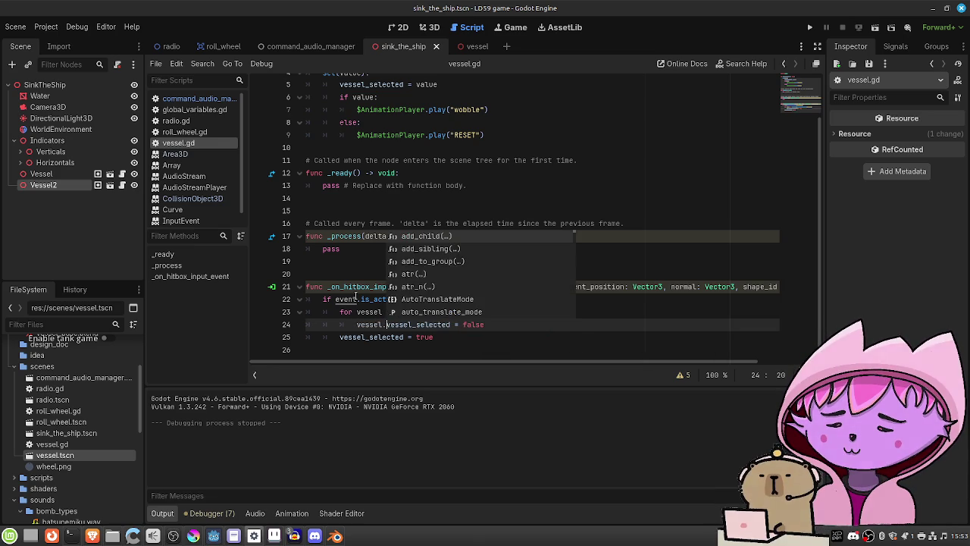
{"action": "key", "text": "Escape"}
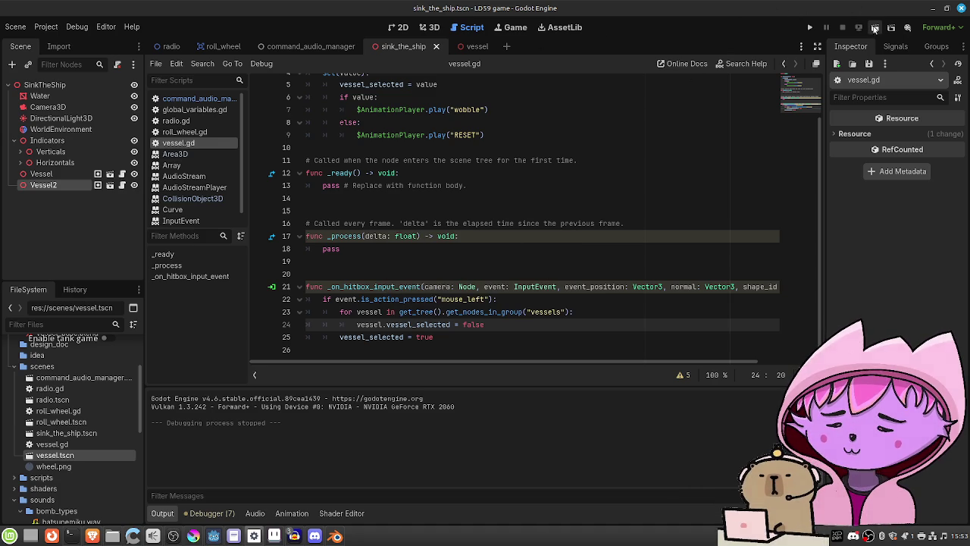
{"action": "left_click", "coordinate": [875, 28]}
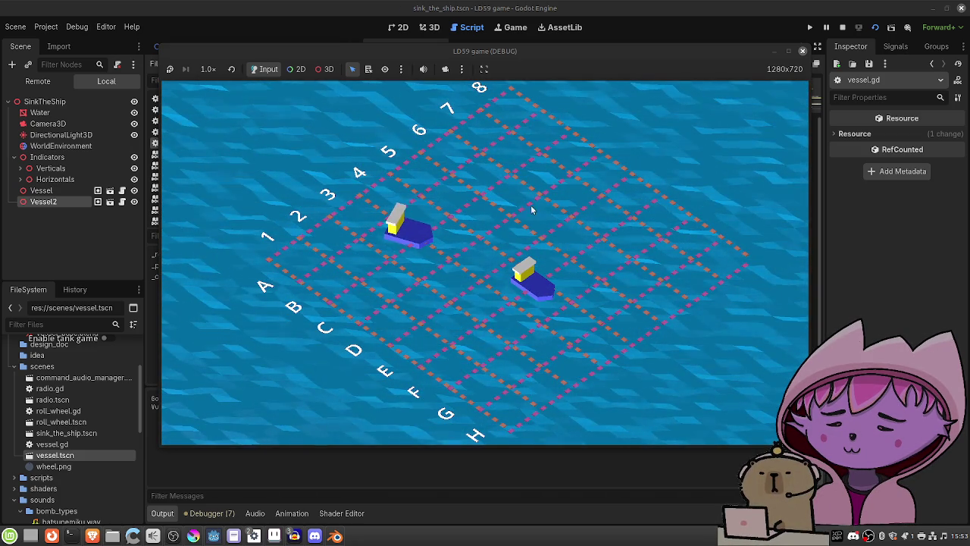
{"action": "left_click", "coordinate": [802, 51]}
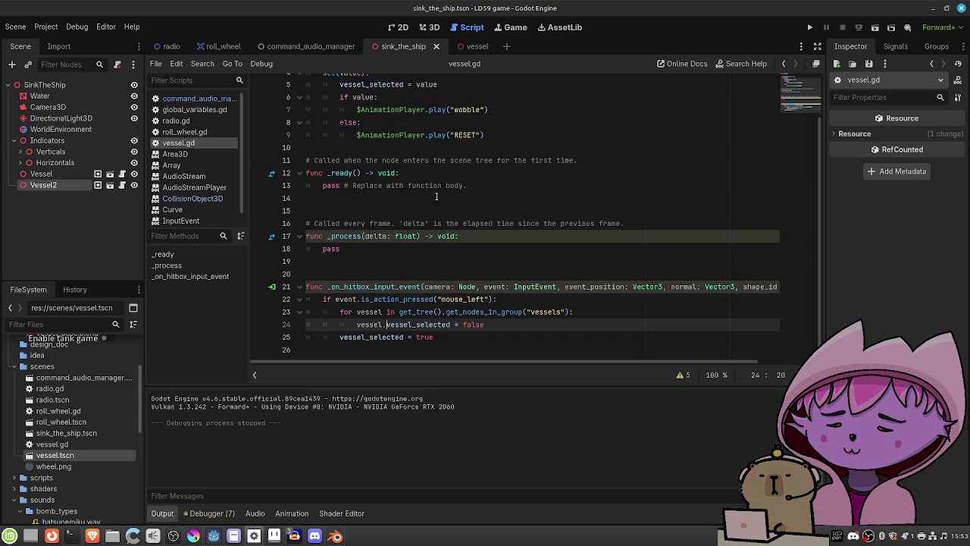
Step: Delete the Vessel2 node in the 3D view and save the SinkTheShip scene
{"action": "left_click", "coordinate": [401, 27]}
{"action": "left_click", "coordinate": [429, 28]}
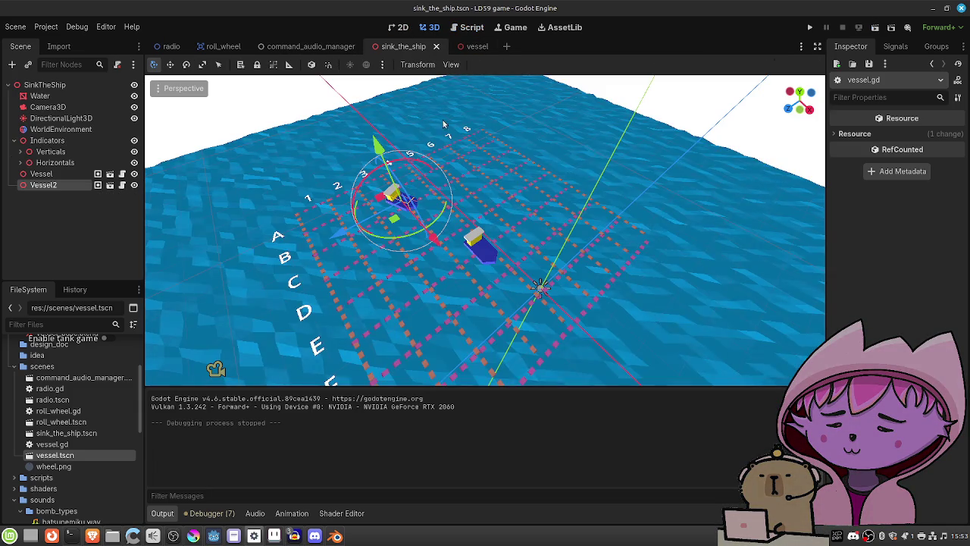
{"action": "left_click", "coordinate": [65, 186]}
{"action": "key", "text": "Delete"}
{"action": "key", "text": "Return"}
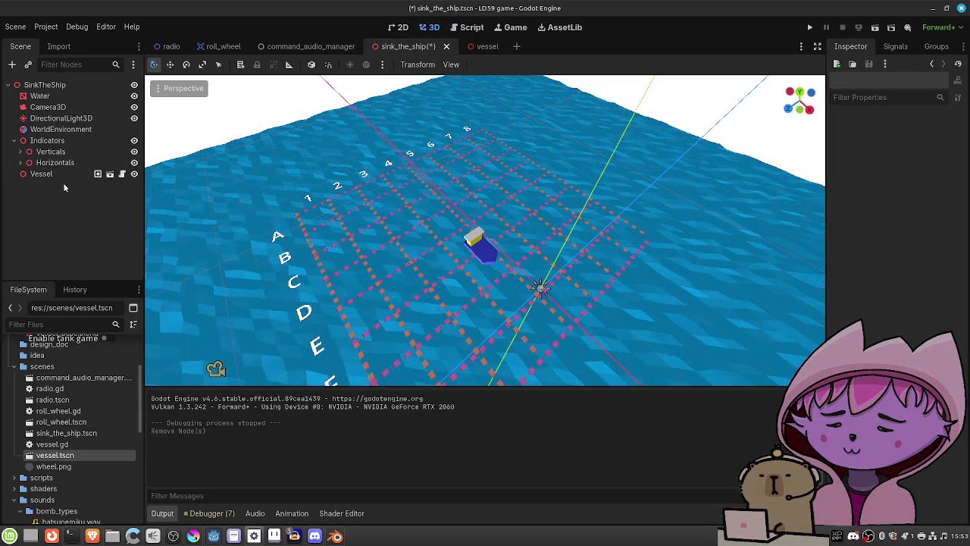
{"action": "key", "text": "ctrl+s"}
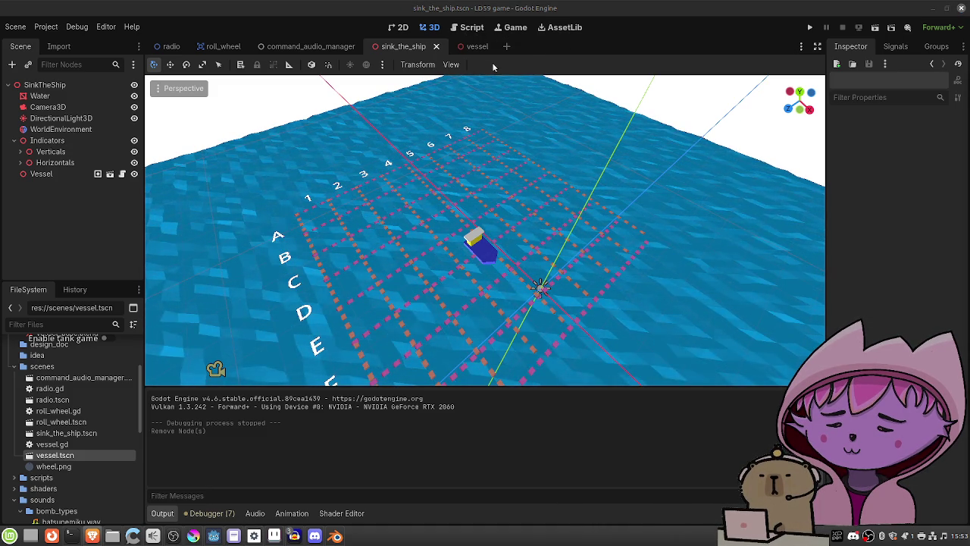
{"action": "left_click", "coordinate": [463, 31]}
Step: Declare var set_position : Vector2 on line 3 of vessel.gd
{"action": "scroll", "coordinate": [500, 109], "scroll_direction": "up", "scroll_amount": 1}
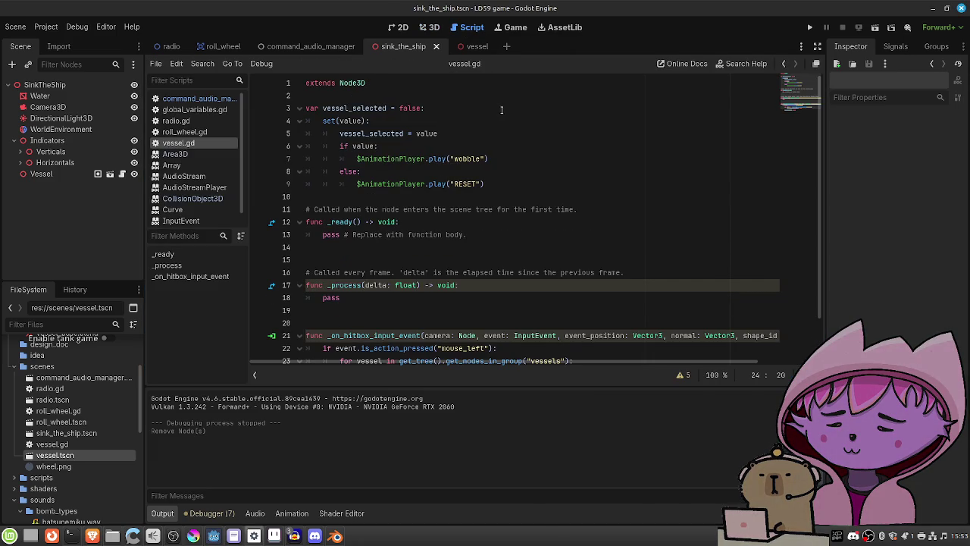
{"action": "left_click", "coordinate": [508, 95]}
{"action": "key", "text": "Return"}
{"action": "key", "text": "Return"}
{"action": "key", "text": "Up"}
{"action": "type", "text": "var"}
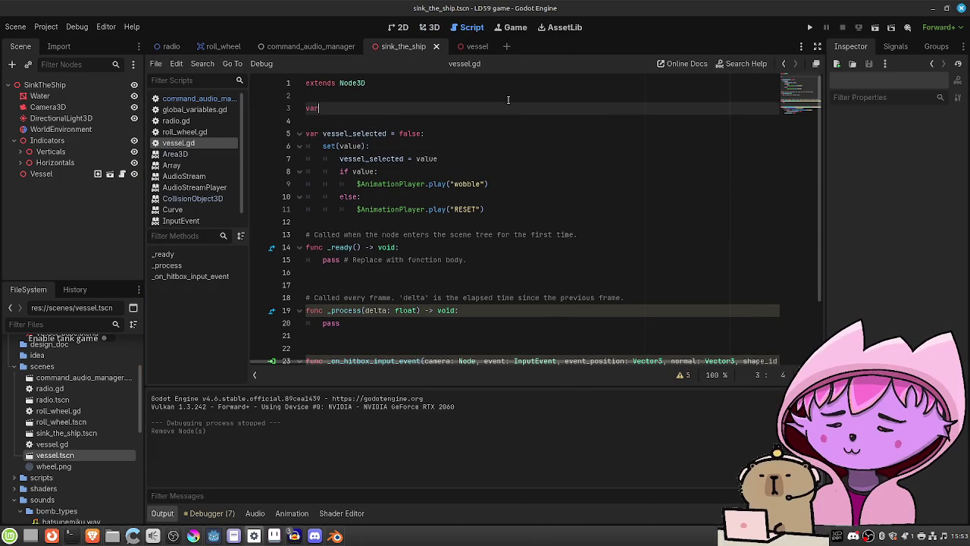
{"action": "type", "text": " set_position"}
{"action": "type", "text": " : V"}
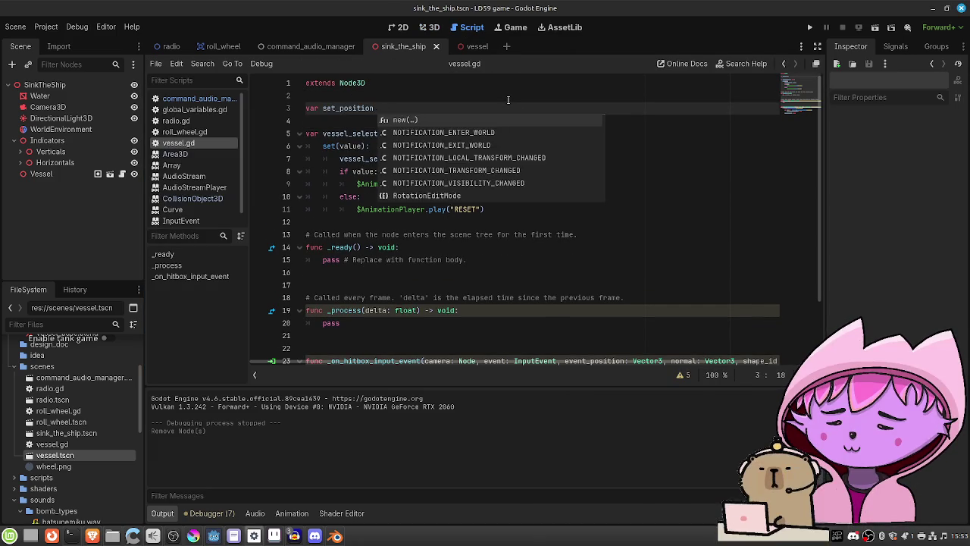
{"action": "type", "text": "ector2"}
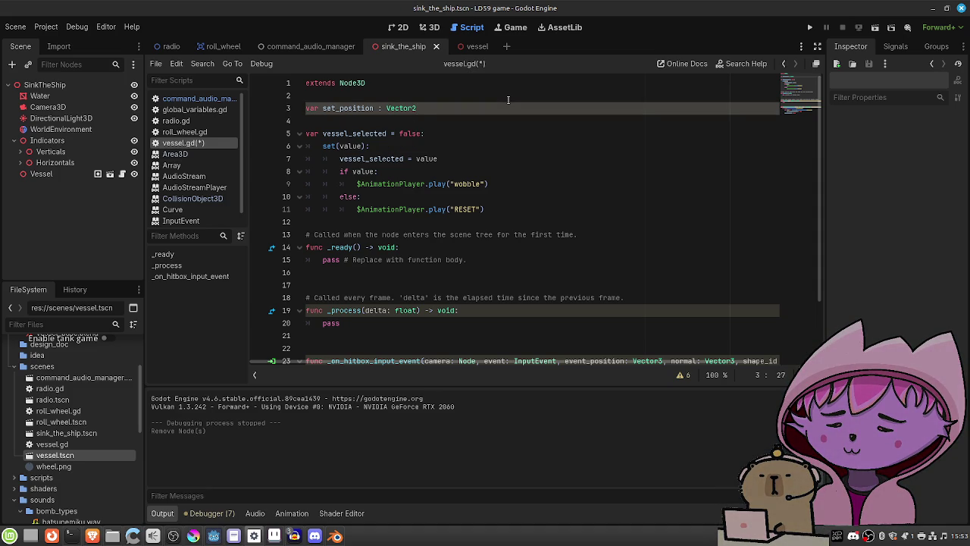
Step: Replace pass in _ready with set_position = position and save
{"action": "left_click_drag", "start_coordinate": [473, 262], "coordinate": [325, 263]}
{"action": "type", "text": "set_po"}
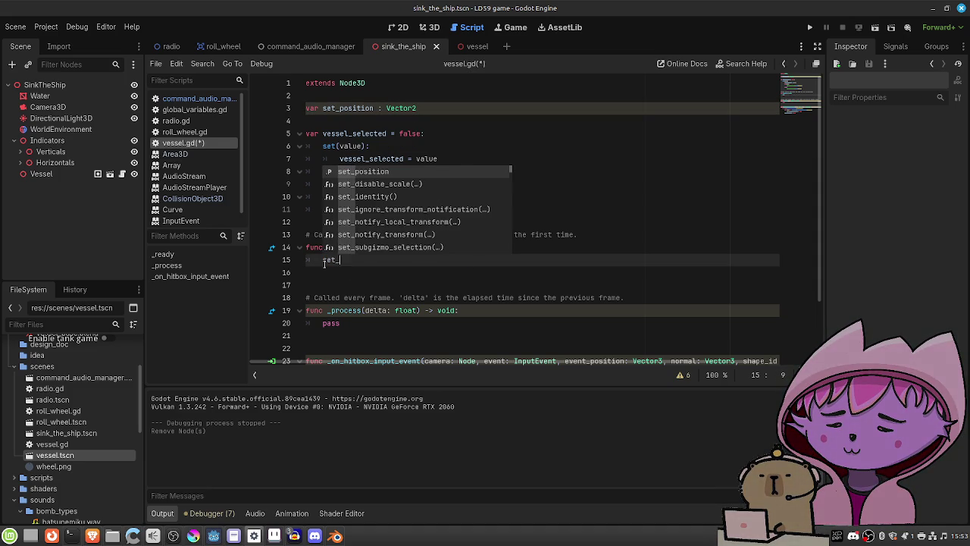
{"action": "key", "text": "Return"}
{"action": "type", "text": "= position"}
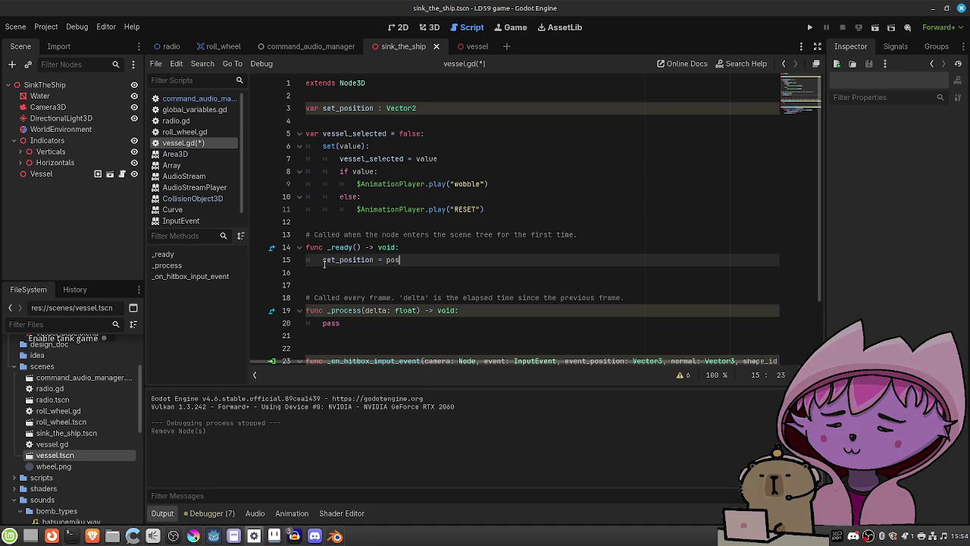
{"action": "key", "text": "ctrl+s"}
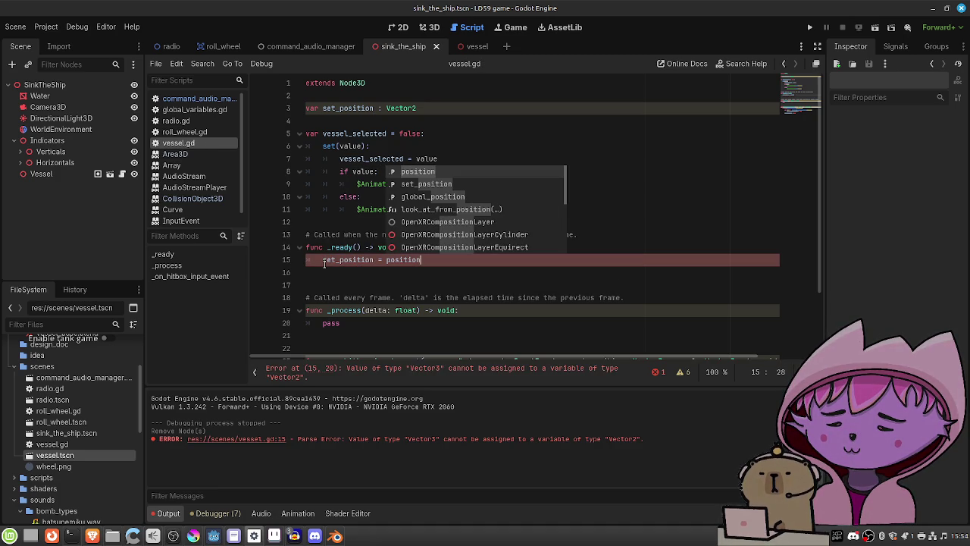
Step: Change set_position's type from Vector2 to Vector3 and save the script
{"action": "left_click", "coordinate": [423, 108]}
{"action": "key", "text": "BackSpace"}
{"action": "type", "text": "3"}
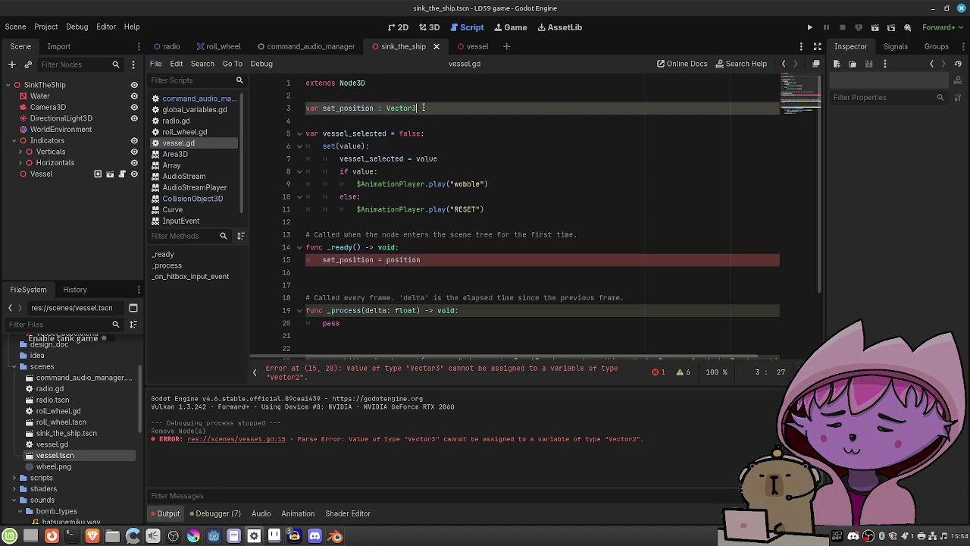
{"action": "key", "text": "Escape"}
{"action": "key", "text": "ctrl+s"}
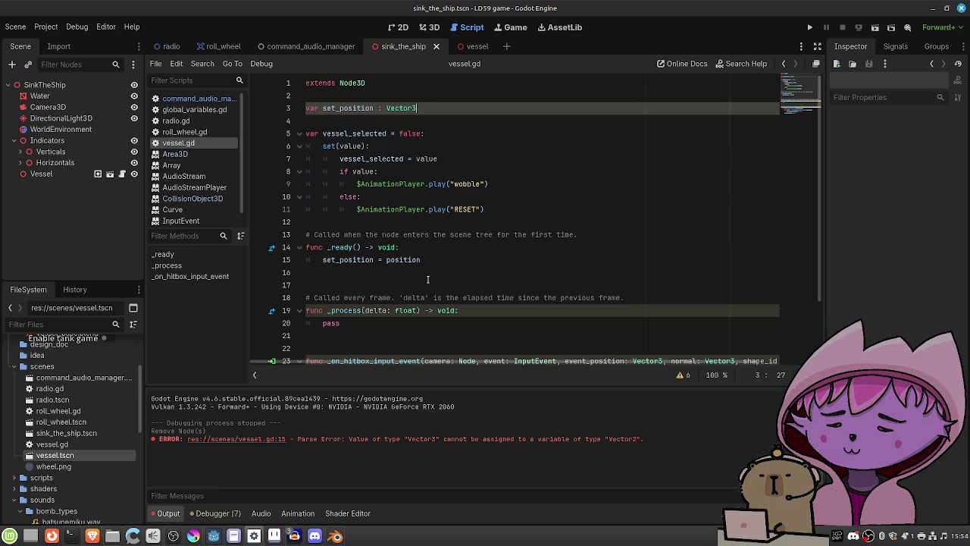
{"action": "left_click", "coordinate": [482, 121]}
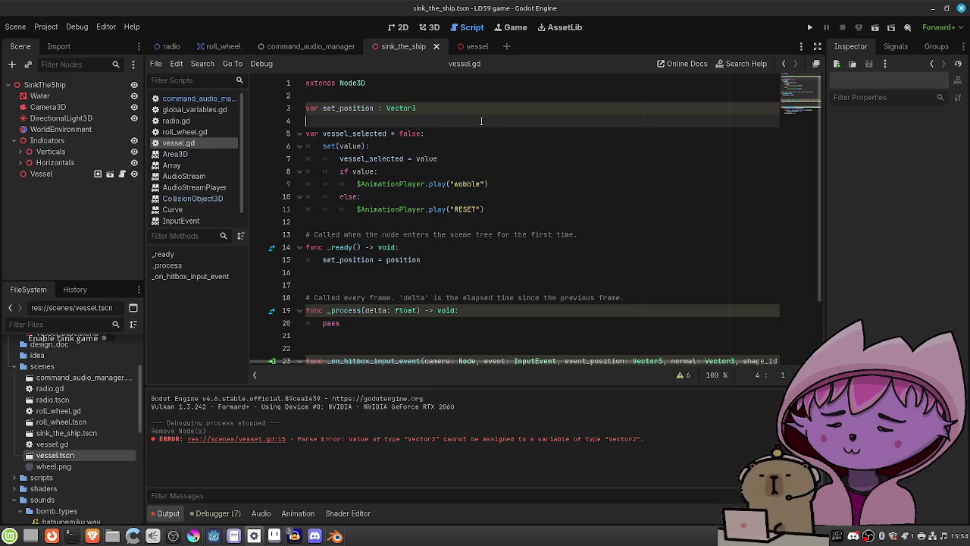
Step: Add var movement_direction_angle : float = 0.0 below set_position and save
{"action": "key", "text": "Return"}
{"action": "key", "text": "Return"}
{"action": "key", "text": "Up"}
{"action": "type", "text": "var direction"}
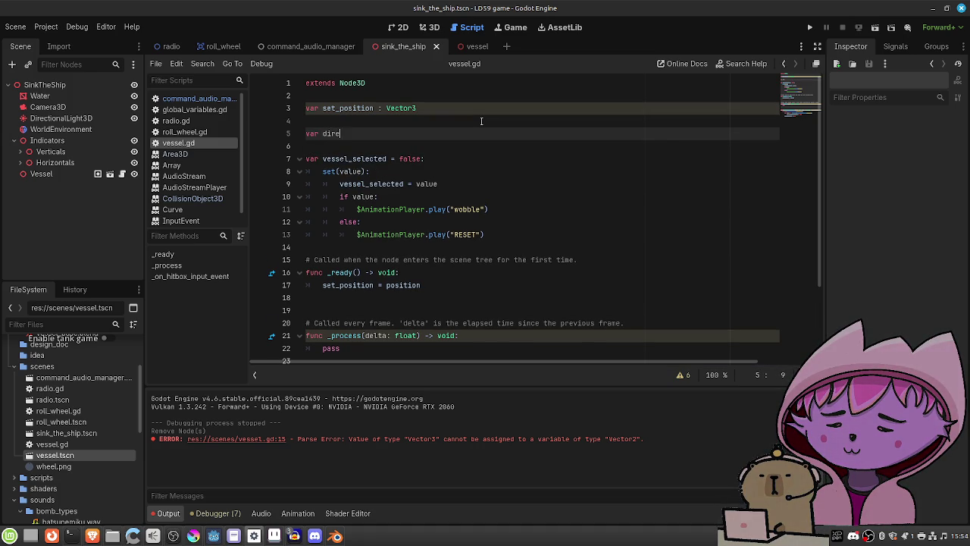
{"action": "key", "text": "BackSpace"}
{"action": "key", "text": "BackSpace"}
{"action": "key", "text": "BackSpace"}
{"action": "type", "text": "movement_direction"}
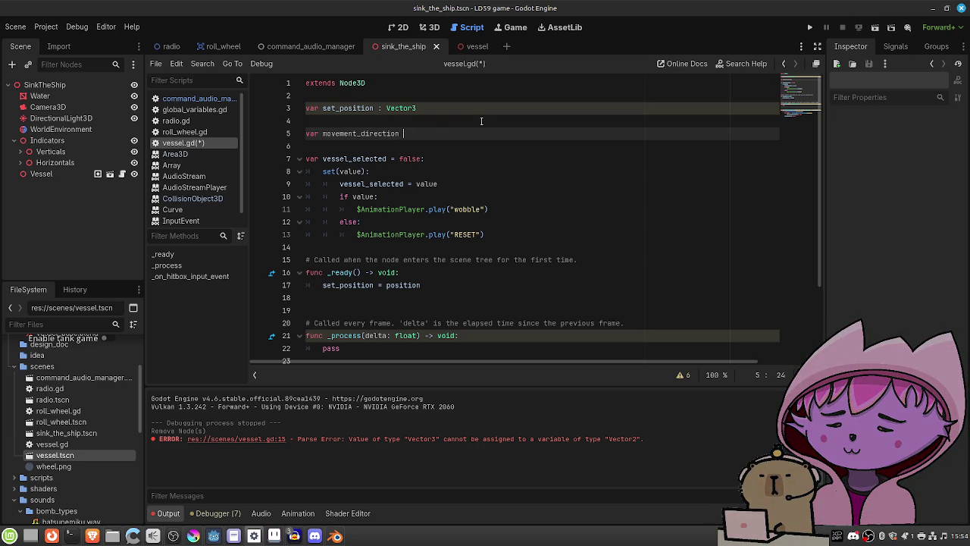
{"action": "key", "text": "BackSpace"}
{"action": "type", "text": "_angle : float = 0.0"}
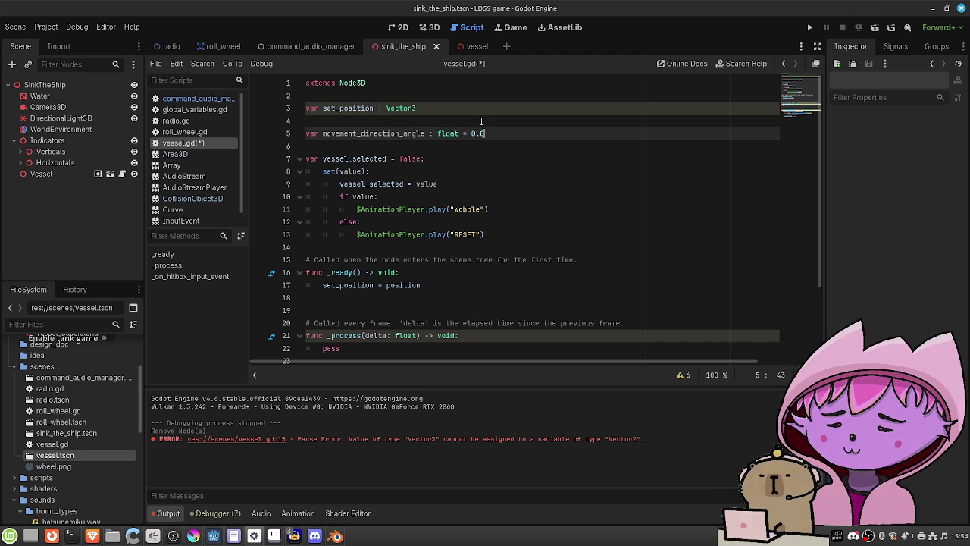
{"action": "key", "text": "ctrl+s"}
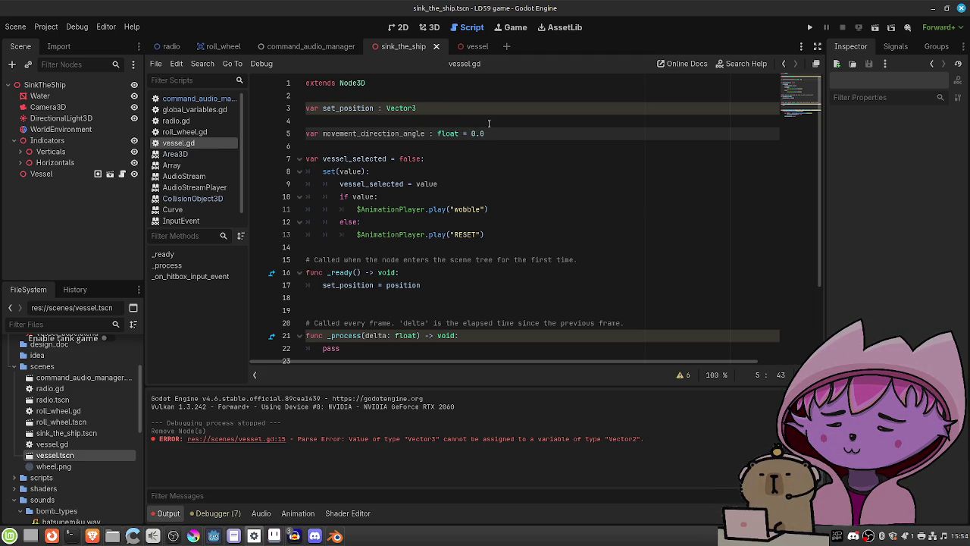
Step: Add var movement_speed_mag : float = 5.0 on the next line
{"action": "key", "text": "Return"}
{"action": "type", "text": "var movem"}
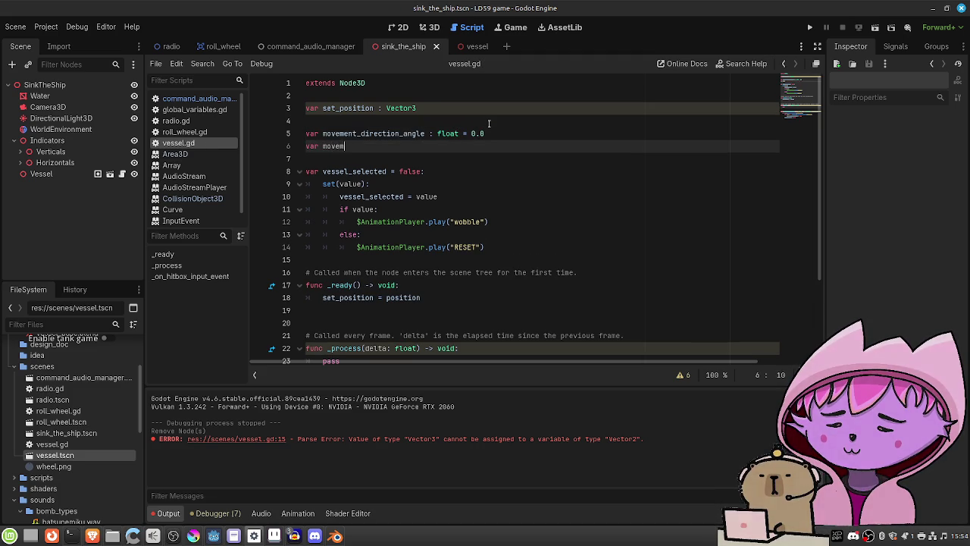
{"action": "type", "text": "ent_speed"}
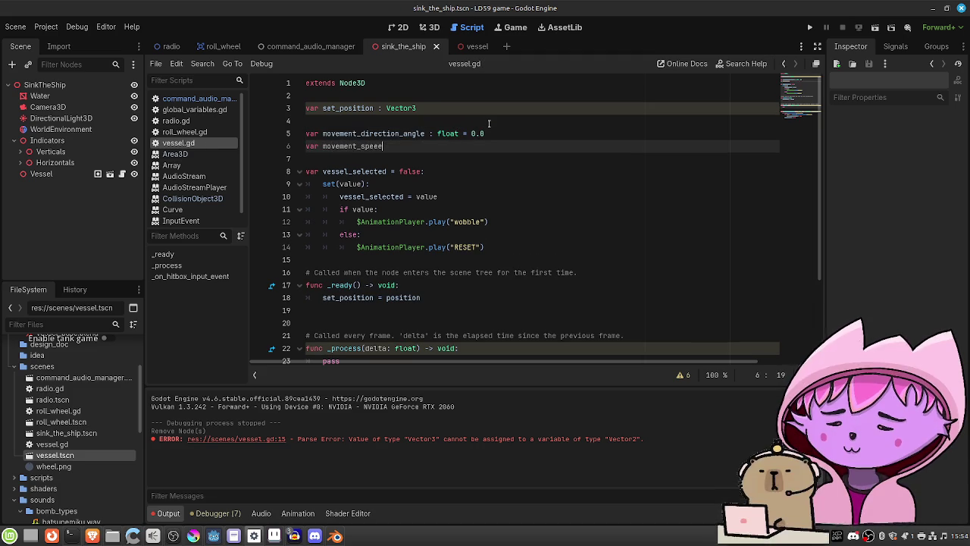
{"action": "type", "text": "_mag : glo"}
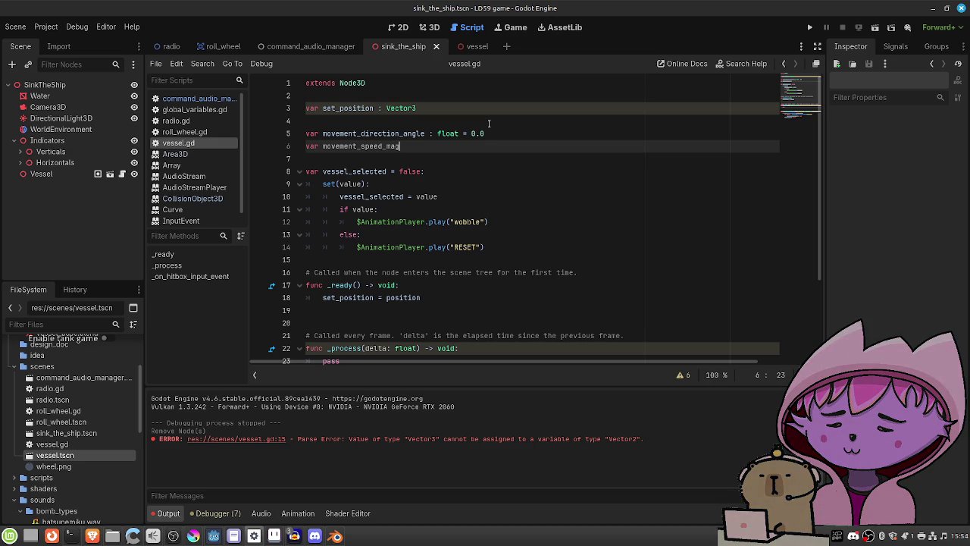
{"action": "key", "text": "BackSpace"}
{"action": "key", "text": "BackSpace"}
{"action": "key", "text": "BackSpace"}
{"action": "type", "text": "float ="}
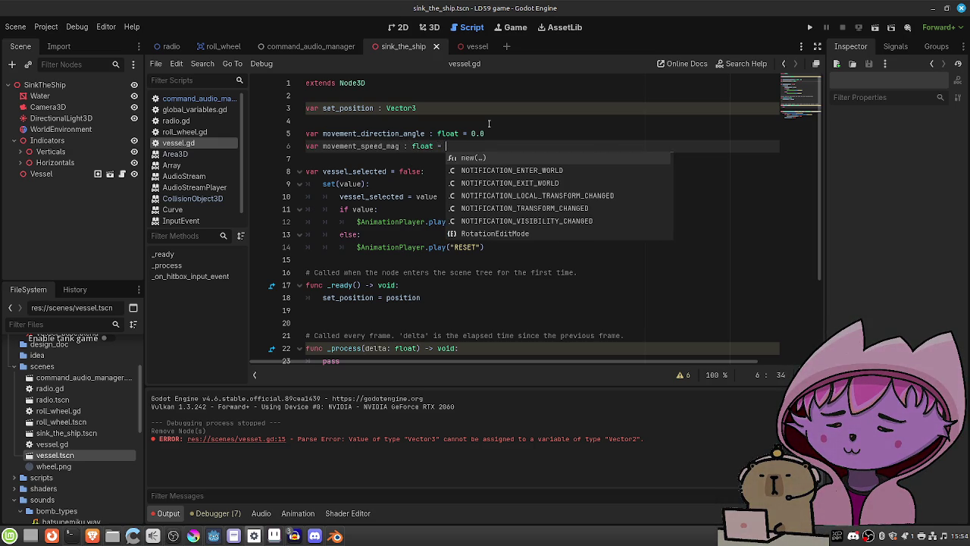
{"action": "type", "text": " 5.0"}
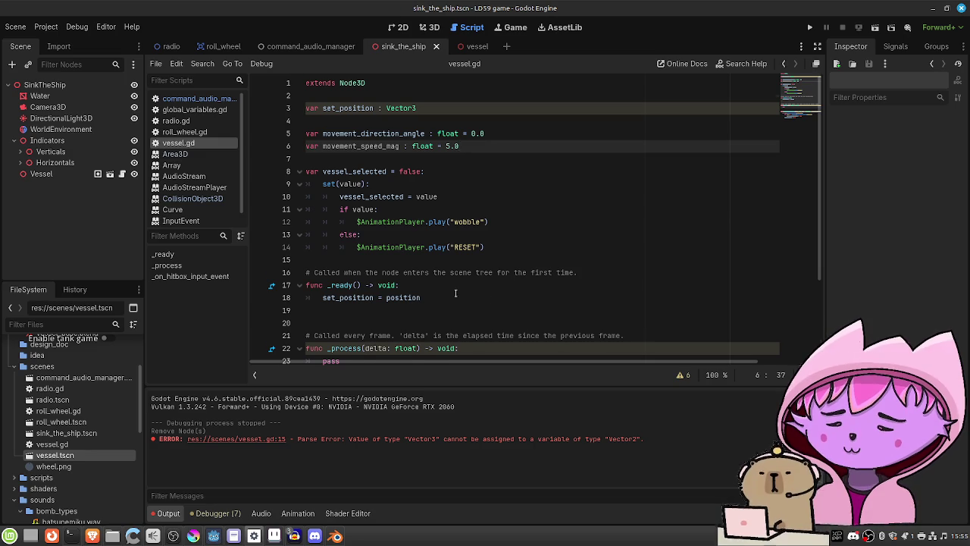
{"action": "scroll", "coordinate": [477, 295], "scroll_direction": "down", "scroll_amount": 2}
{"action": "left_click", "coordinate": [403, 285]}
{"action": "scroll", "coordinate": [476, 244], "scroll_direction": "up", "scroll_amount": 3}
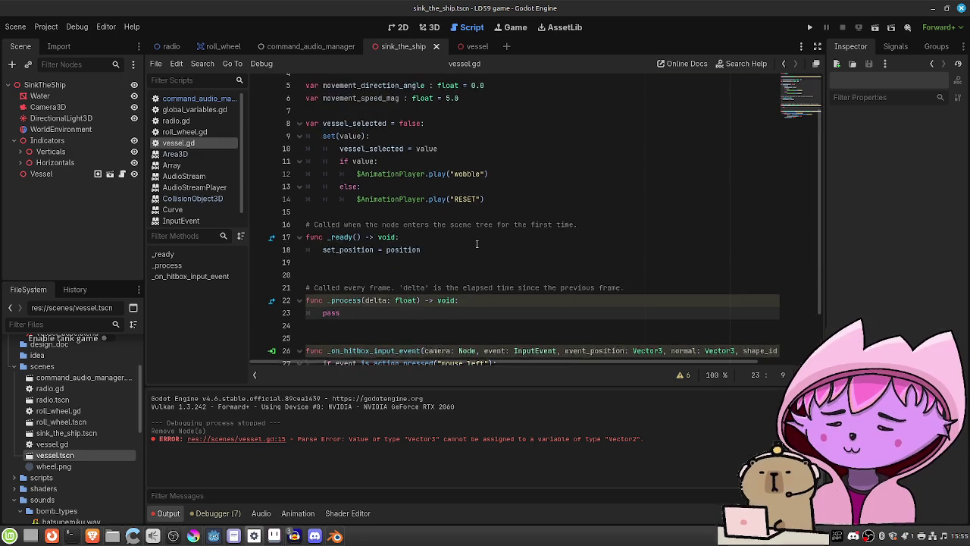
Step: Replace pass in _process with the start of an if statement
{"action": "scroll", "coordinate": [477, 244], "scroll_direction": "down", "scroll_amount": 1}
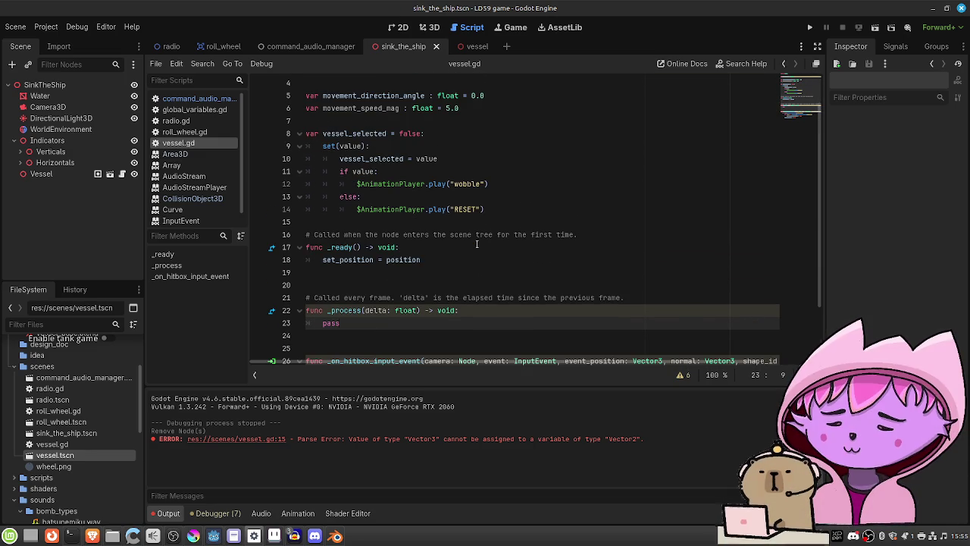
{"action": "key", "text": "BackSpace"}
{"action": "key", "text": "BackSpace"}
{"action": "key", "text": "BackSpace"}
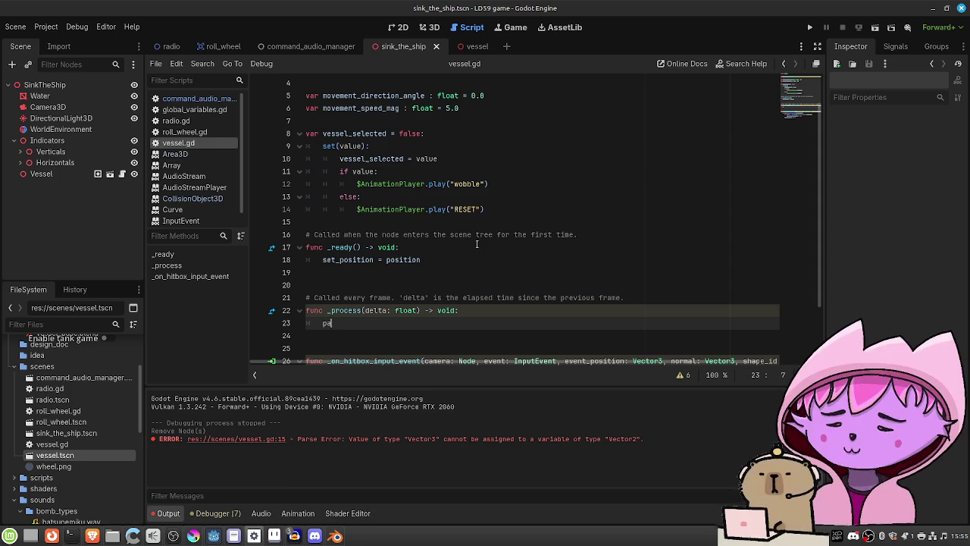
{"action": "type", "text": "if "}
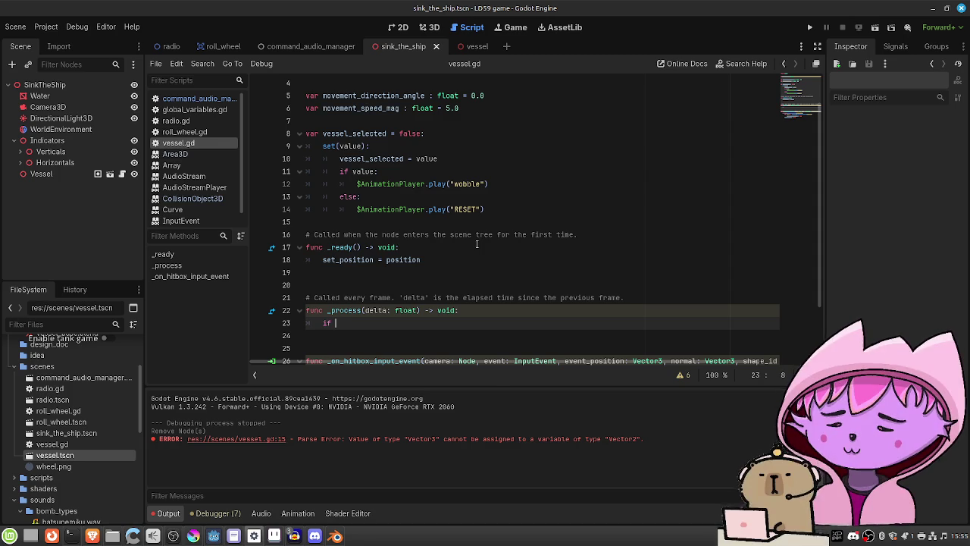
{"action": "type", "text": "abs("}
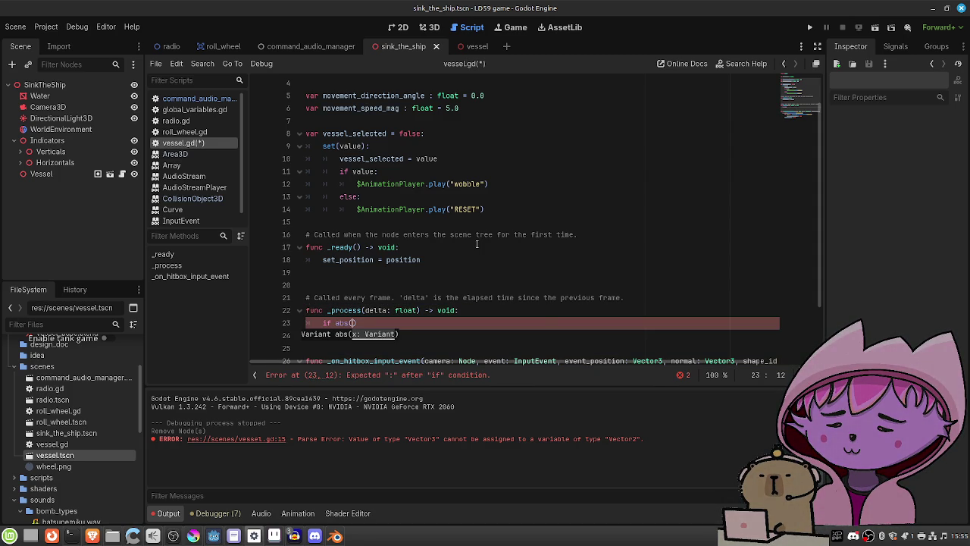
{"action": "key", "text": "BackSpace"}
{"action": "key", "text": "BackSpace"}
{"action": "key", "text": "BackSpace"}
{"action": "type", "text": "()"}
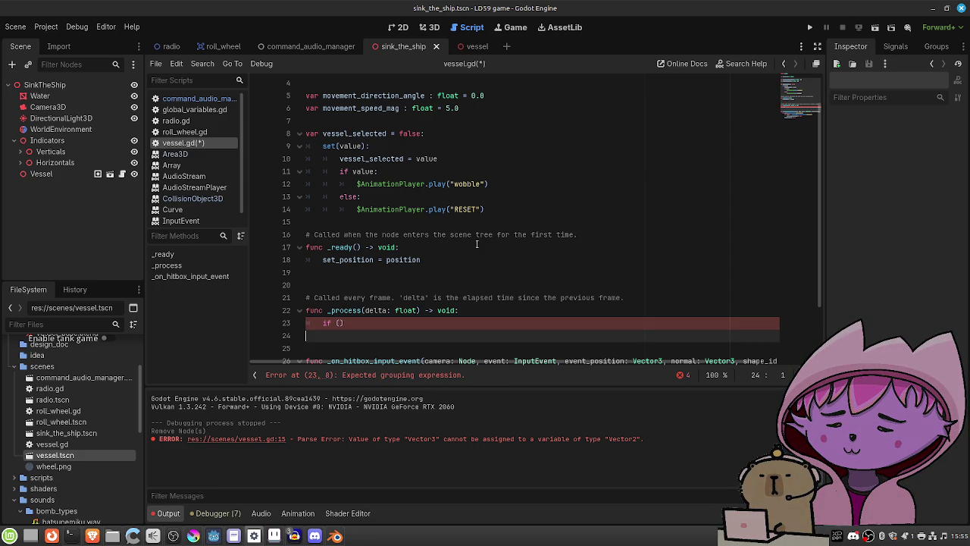
{"action": "key", "text": "BackSpace"}
{"action": "key", "text": "BackSpace"}
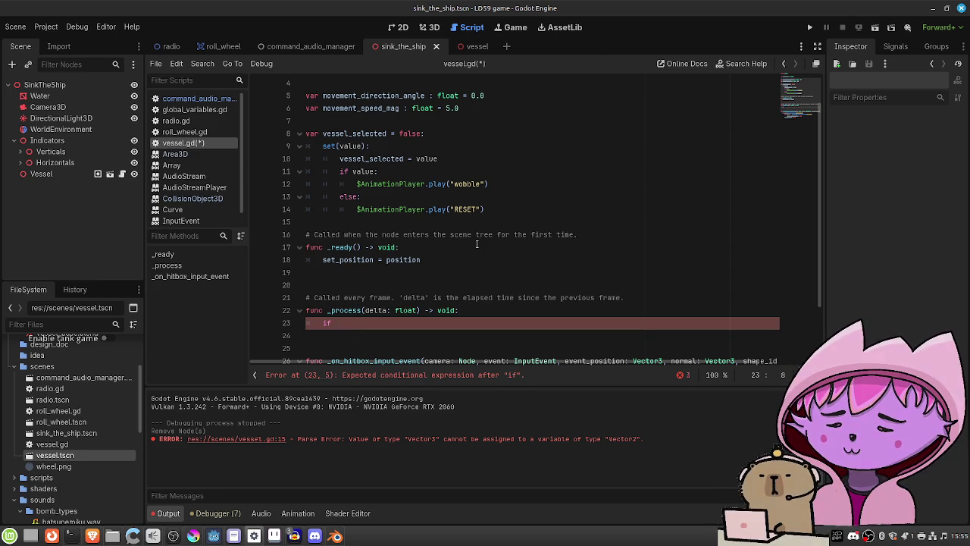
{"action": "scroll", "coordinate": [465, 196], "scroll_direction": "up", "scroll_amount": 1}
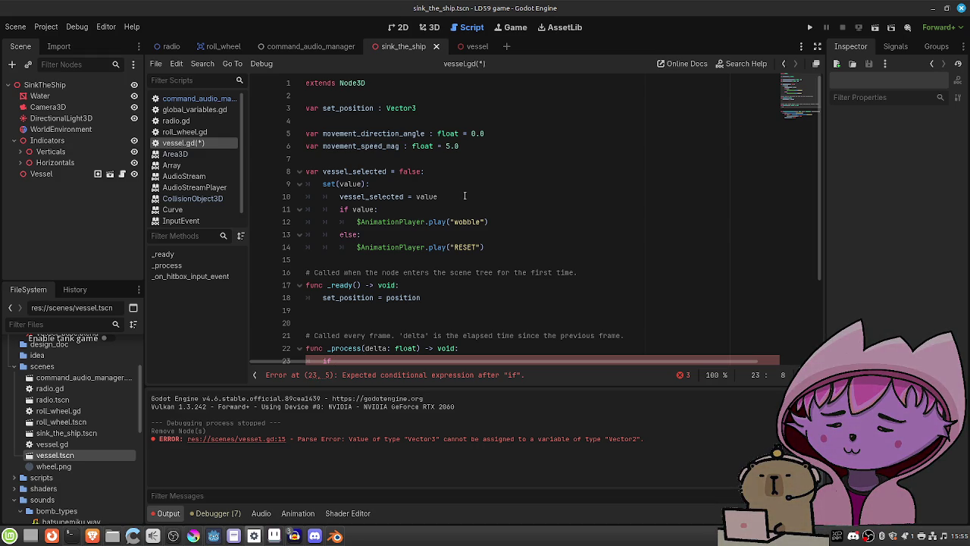
{"action": "scroll", "coordinate": [465, 196], "scroll_direction": "down", "scroll_amount": 1}
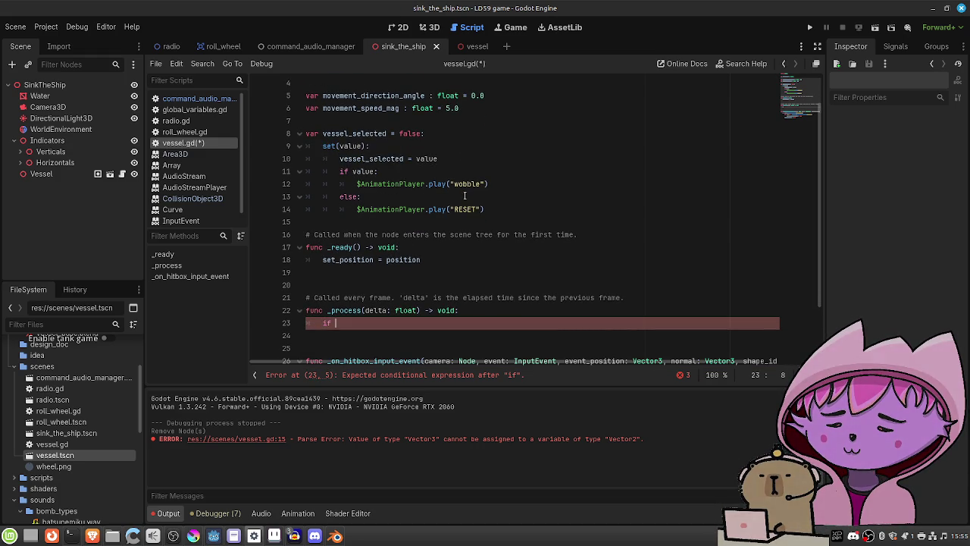
{"action": "left_click", "coordinate": [479, 309]}
{"action": "scroll", "coordinate": [478, 274], "scroll_direction": "up", "scroll_amount": 1}
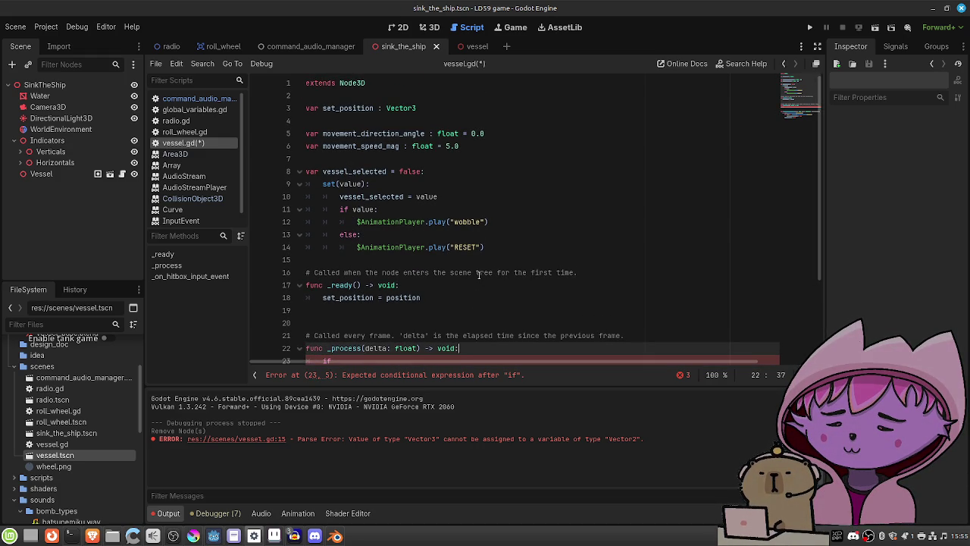
{"action": "scroll", "coordinate": [478, 275], "scroll_direction": "down", "scroll_amount": 1}
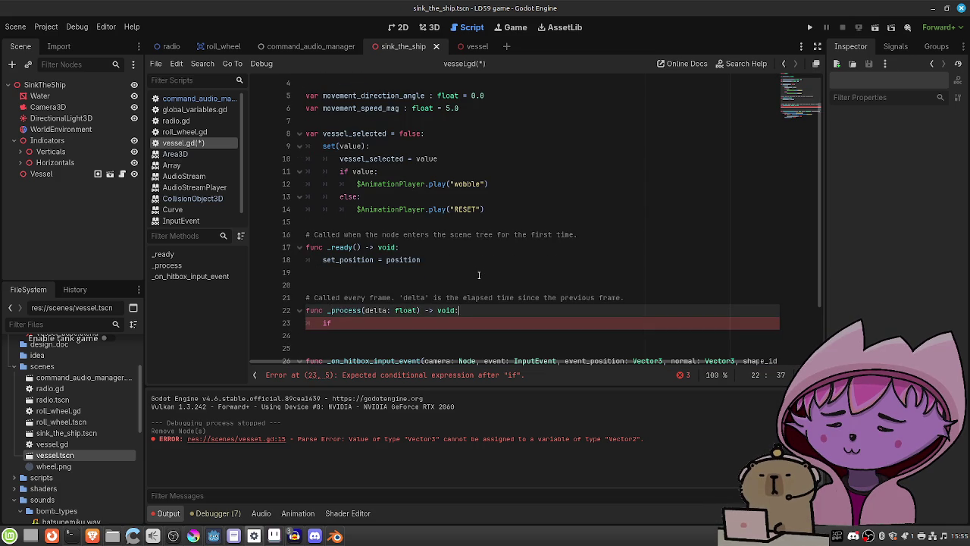
{"action": "scroll", "coordinate": [478, 275], "scroll_direction": "up", "scroll_amount": 1}
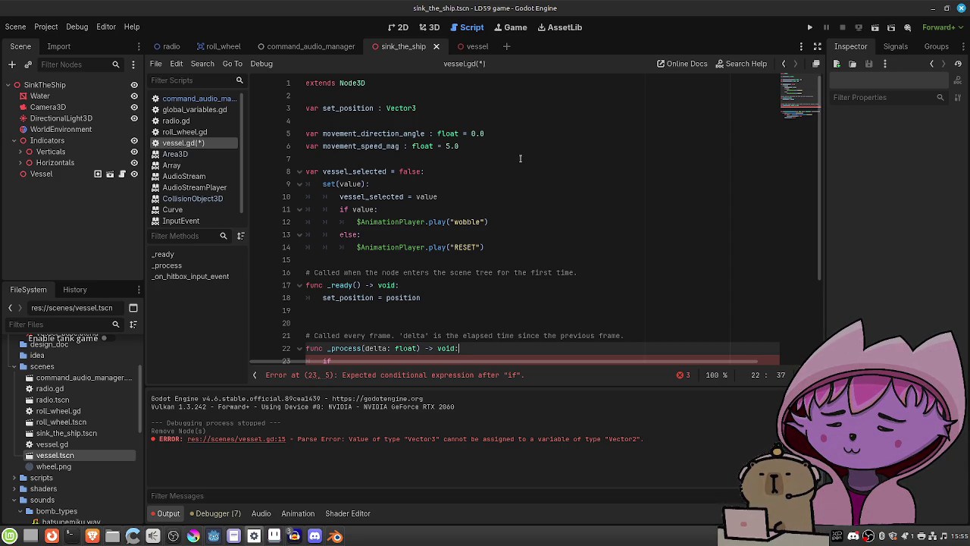
Step: Add var set_position_2d : Vector2 on line 3, above set_position
{"action": "left_click", "coordinate": [518, 120]}
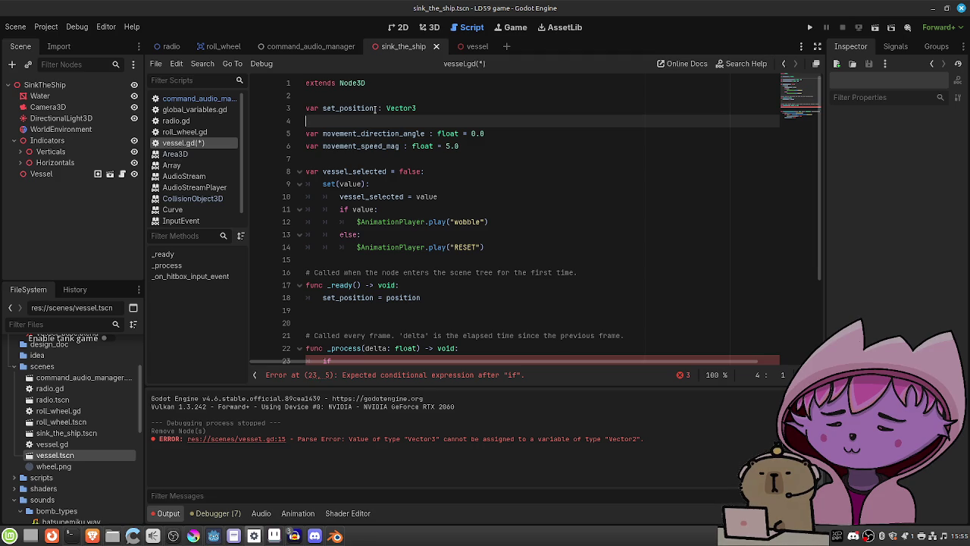
{"action": "left_click", "coordinate": [375, 108]}
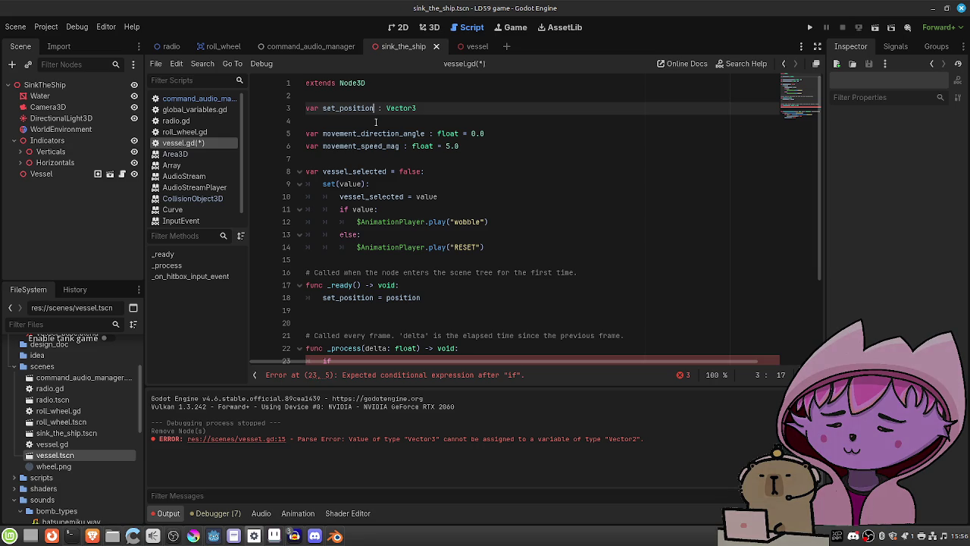
{"action": "left_click", "coordinate": [384, 98]}
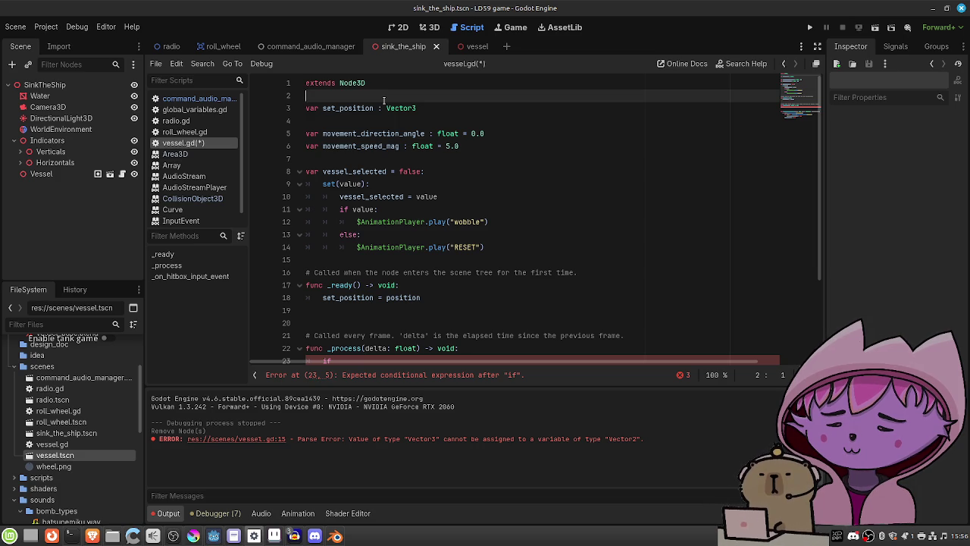
{"action": "key", "text": "Return"}
{"action": "key", "text": "Return"}
{"action": "key", "text": "Up"}
{"action": "type", "text": "var set_position_2d : Vector2"}
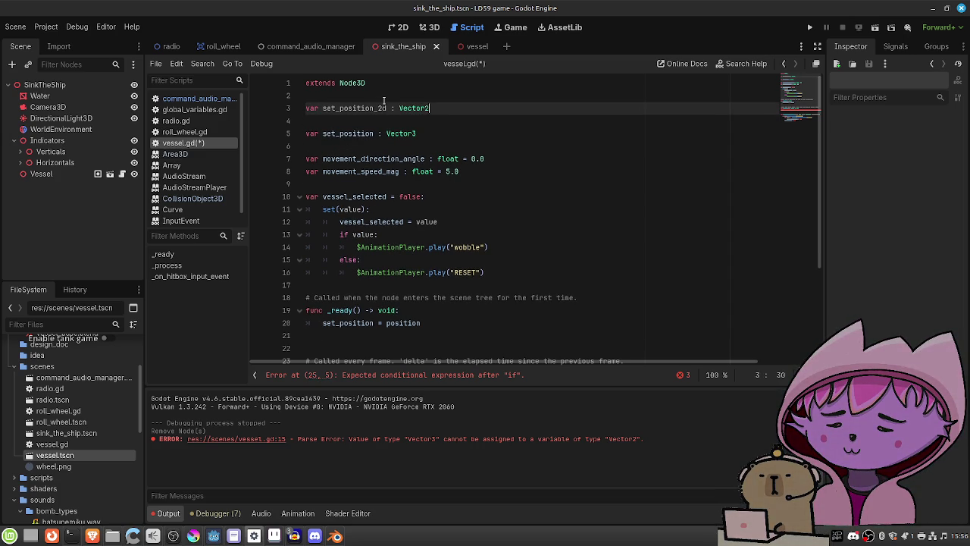
{"action": "type", "text": ":"}
Step: Give set_position a set(value): setter that assigns set_position = value
{"action": "key", "text": "Return"}
{"action": "type", "text": "set("}
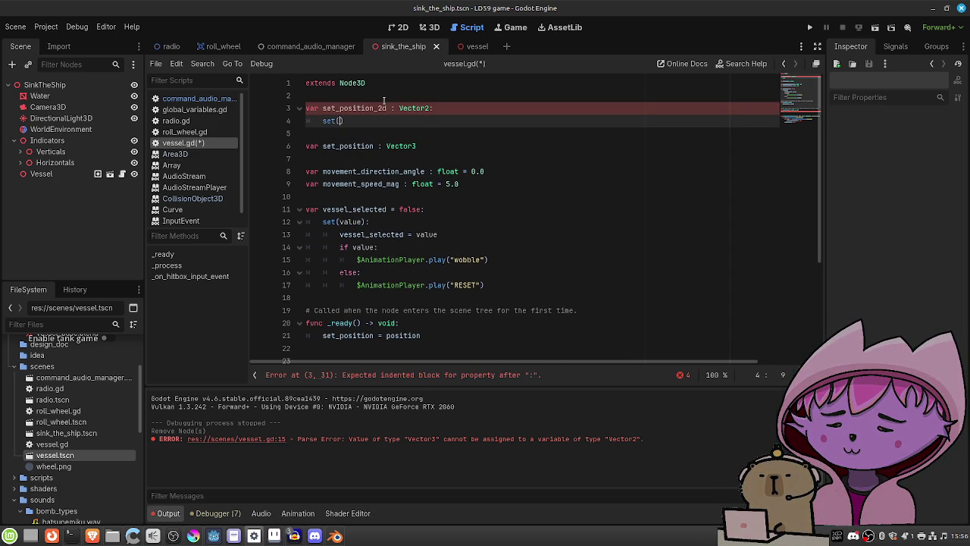
{"action": "key", "text": "BackSpace"}
{"action": "key", "text": "BackSpace"}
{"action": "key", "text": "BackSpace"}
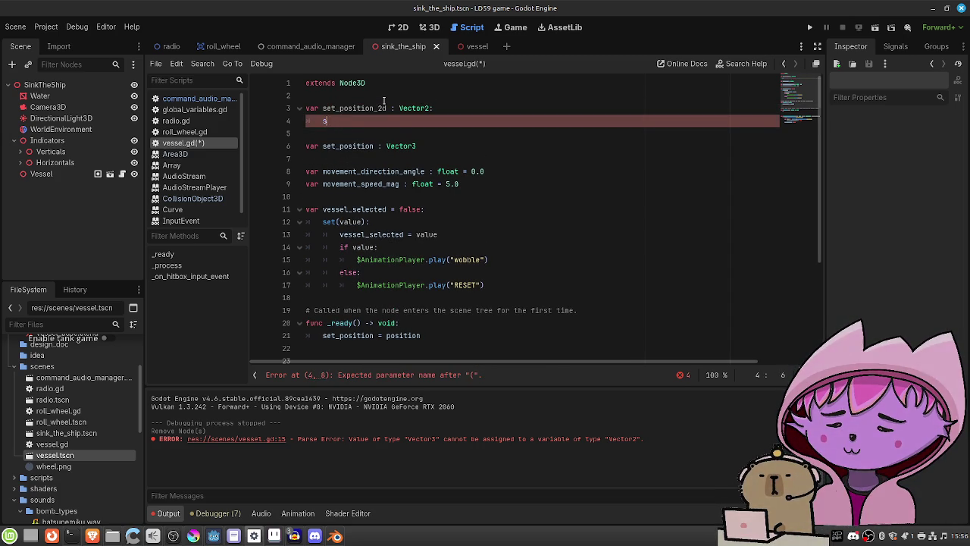
{"action": "left_click", "coordinate": [439, 133]}
{"action": "type", "text": ":"}
{"action": "key", "text": "Return"}
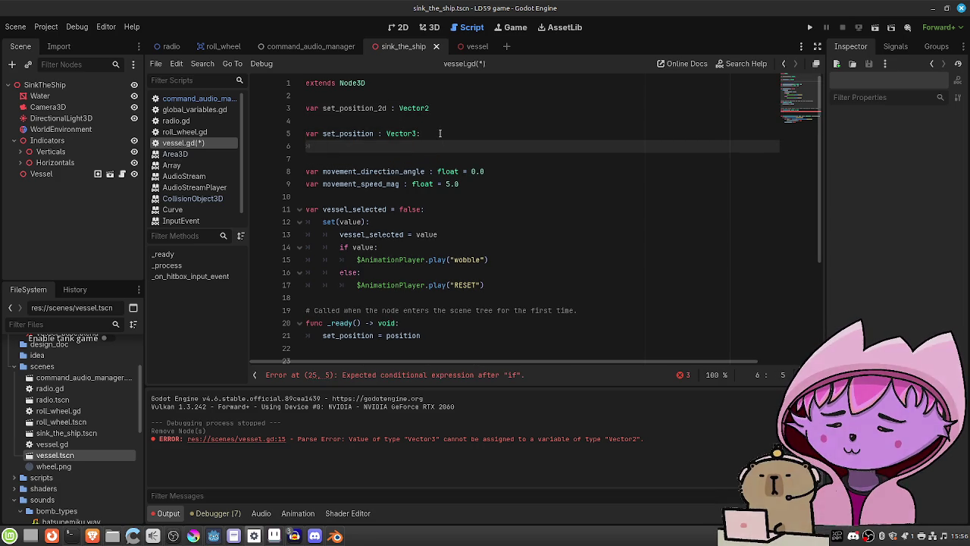
{"action": "type", "text": "set(value)"}
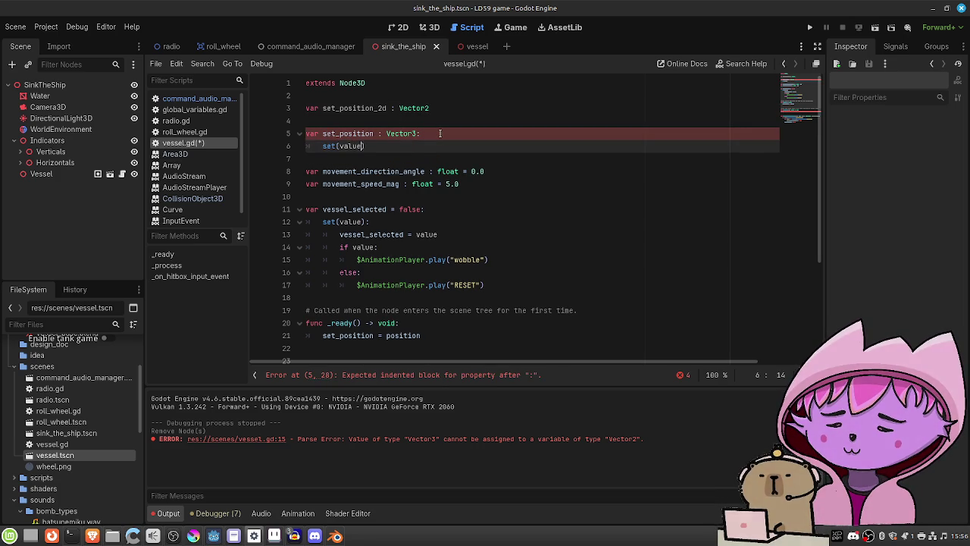
{"action": "type", "text": ":"}
{"action": "key", "text": "Return"}
{"action": "type", "text": "set_position = value"}
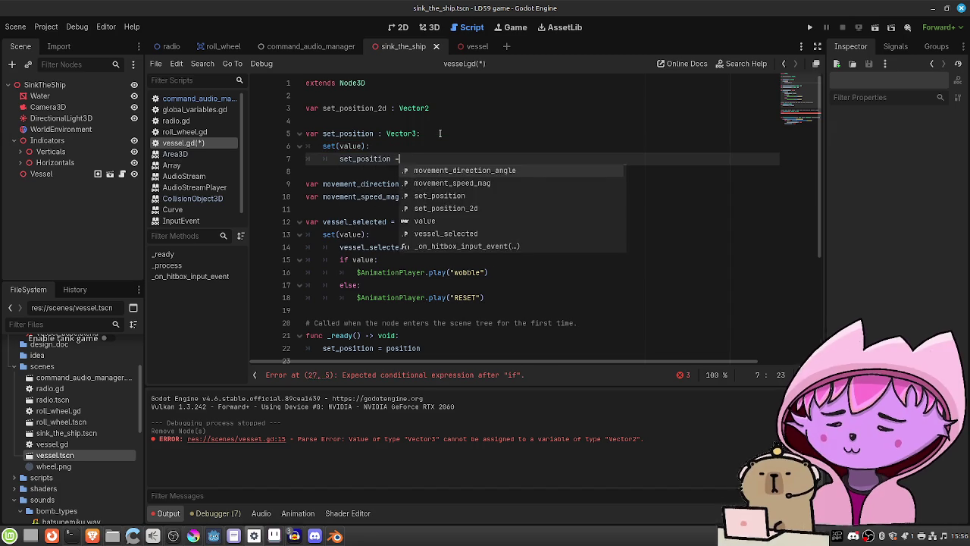
Step: Add set_position_2d.x = set_position.x to the setter
{"action": "key", "text": "Return"}
{"action": "key", "text": "Return"}
{"action": "type", "text": "set_position."}
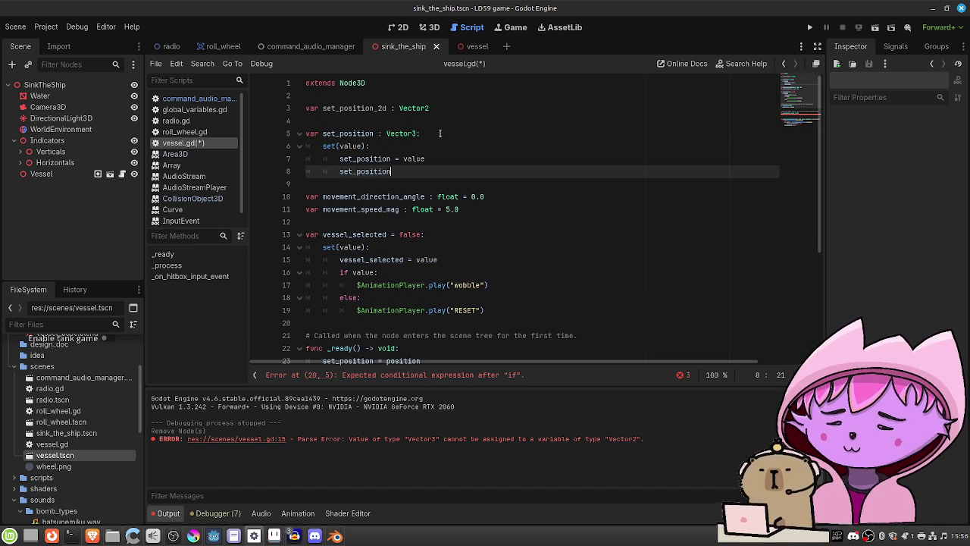
{"action": "type", "text": "x ="}
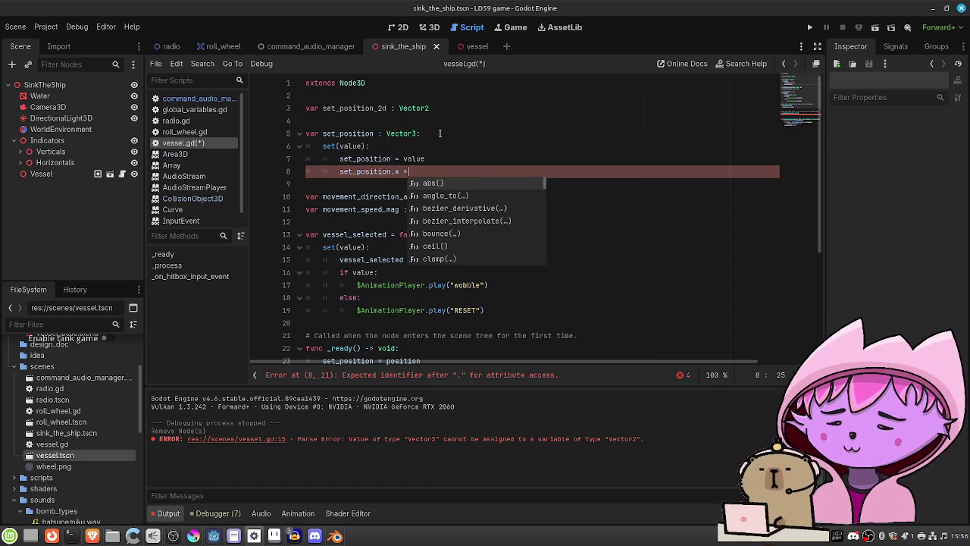
{"action": "type", "text": " set_pos"}
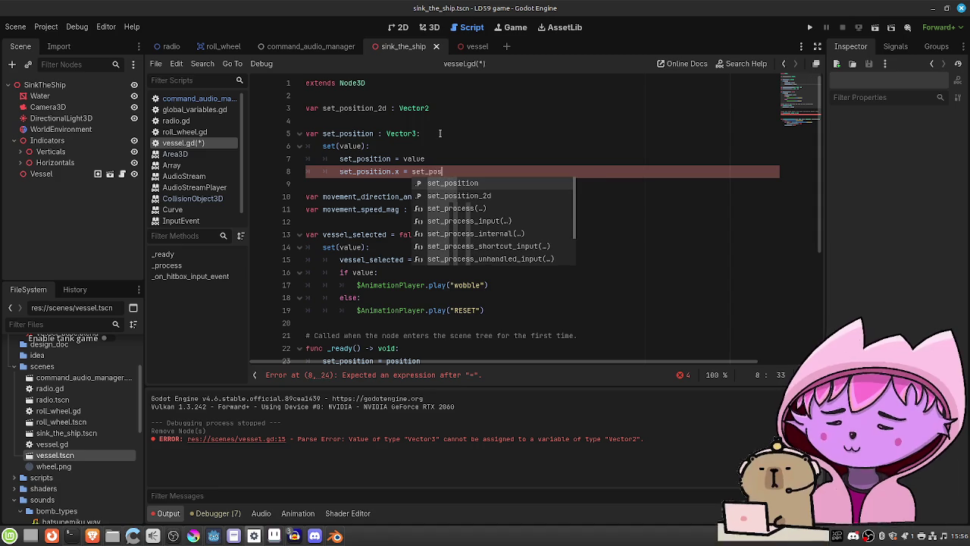
{"action": "key", "text": "BackSpace"}
{"action": "key", "text": "BackSpace"}
{"action": "key", "text": "BackSpace"}
{"action": "type", "text": "_2d.x = s"}
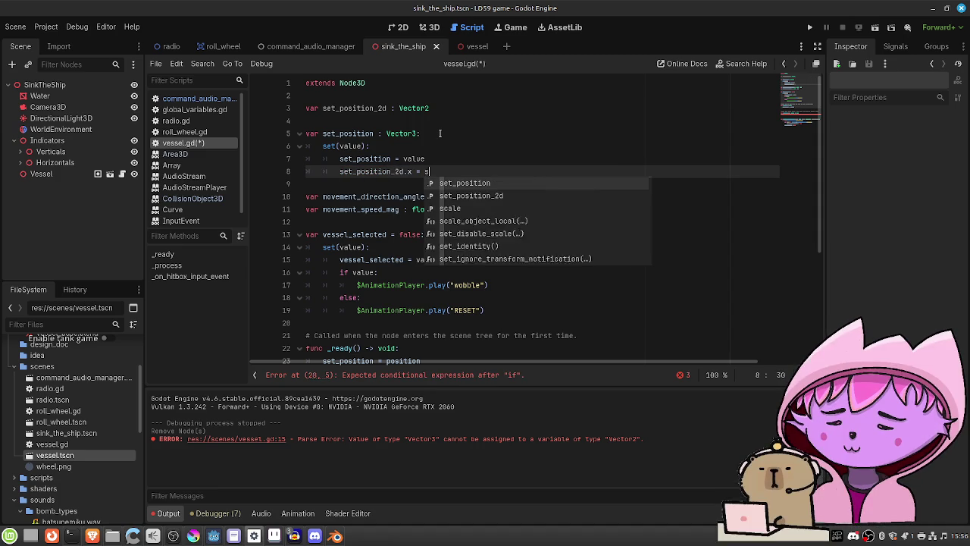
{"action": "key", "text": "Return"}
{"action": "type", "text": ".x"}
Step: Add set_position_2d.y = set_position.z to the setter and save vessel.gd
{"action": "key", "text": "Return"}
{"action": "type", "text": "set_position.x"}
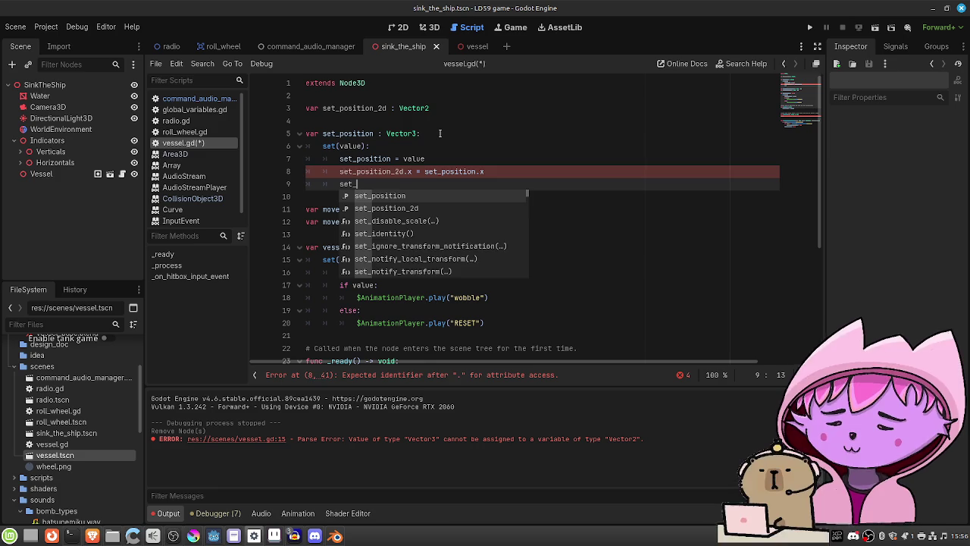
{"action": "key", "text": "Down"}
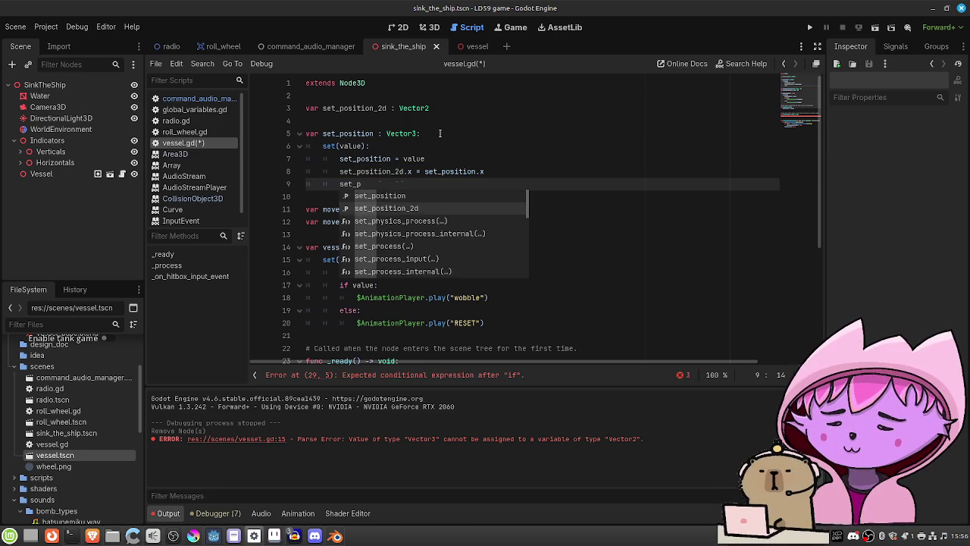
{"action": "key", "text": "Return"}
{"action": "type", "text": ".y = set_"}
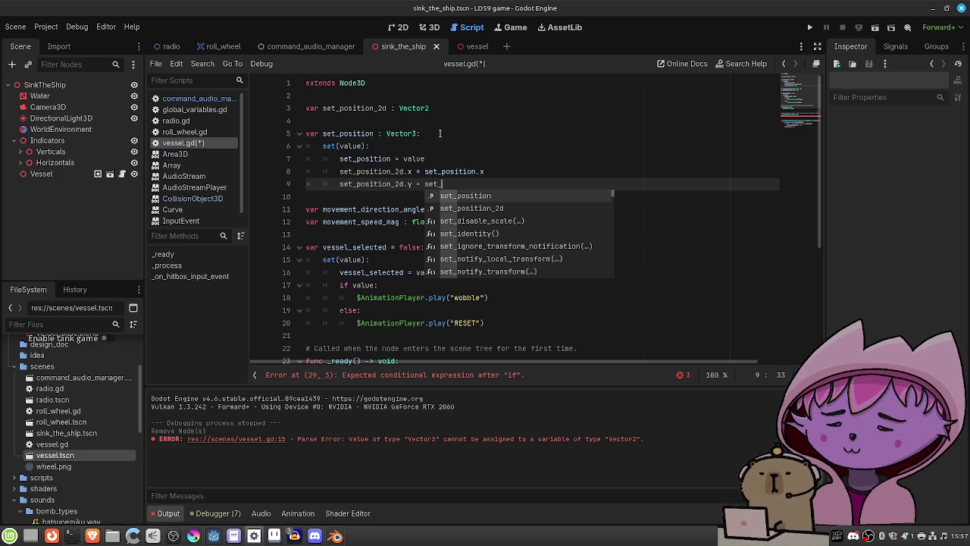
{"action": "key", "text": "Return"}
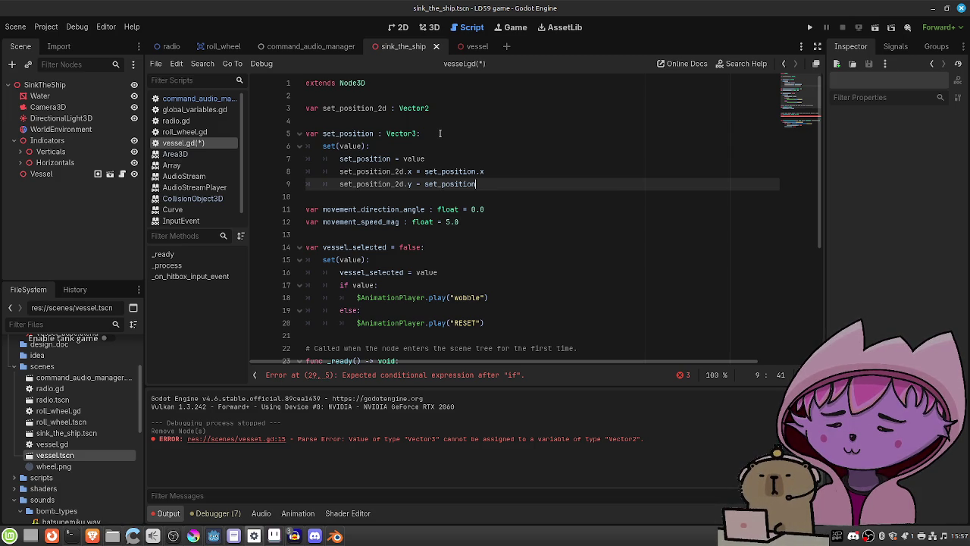
{"action": "type", "text": ".z"}
{"action": "key", "text": "ctrl+s"}
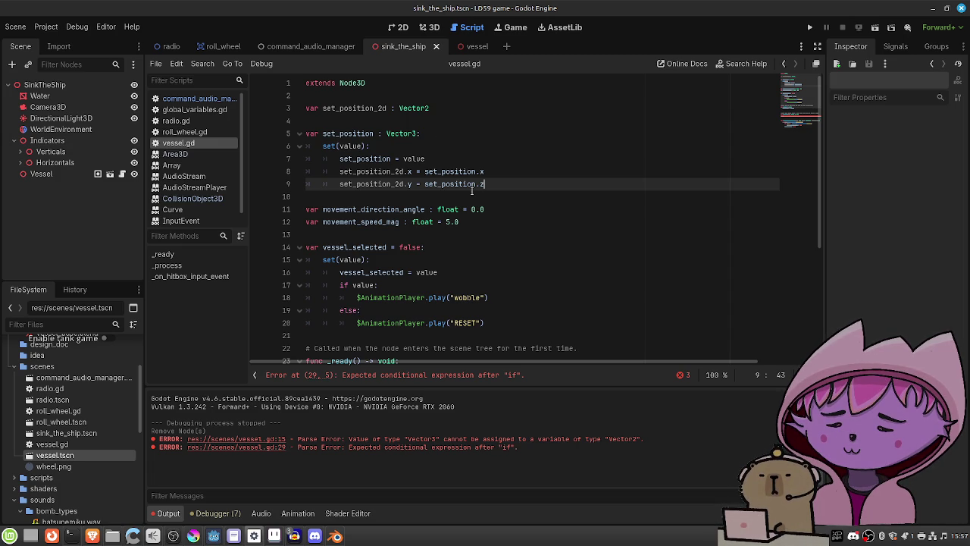
{"action": "scroll", "coordinate": [471, 190], "scroll_direction": "down", "scroll_amount": 4}
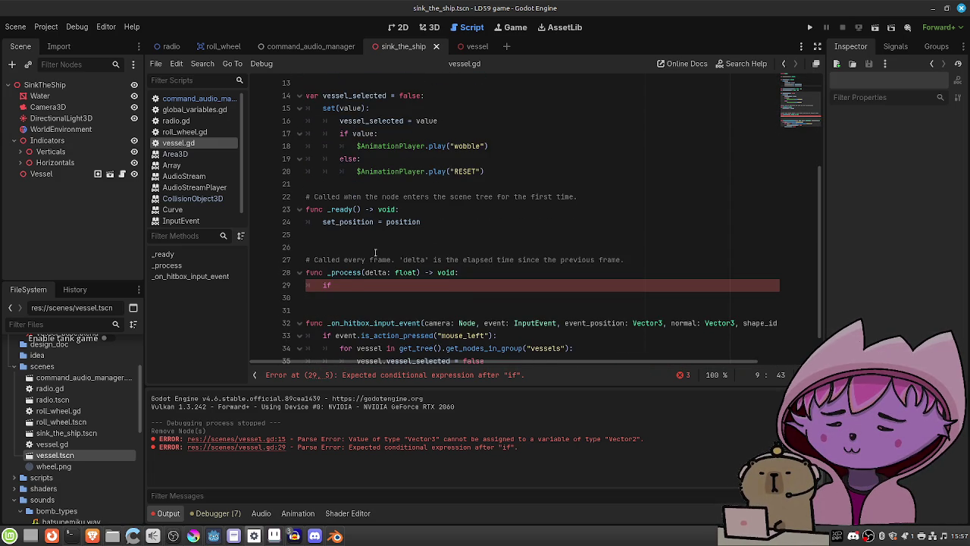
{"action": "scroll", "coordinate": [454, 215], "scroll_direction": "up", "scroll_amount": 3}
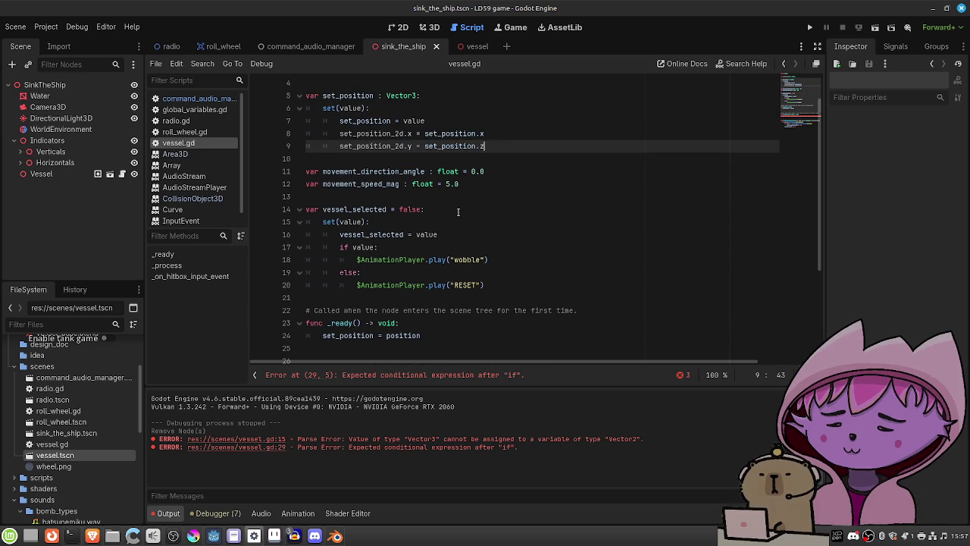
{"action": "scroll", "coordinate": [457, 212], "scroll_direction": "up", "scroll_amount": 1}
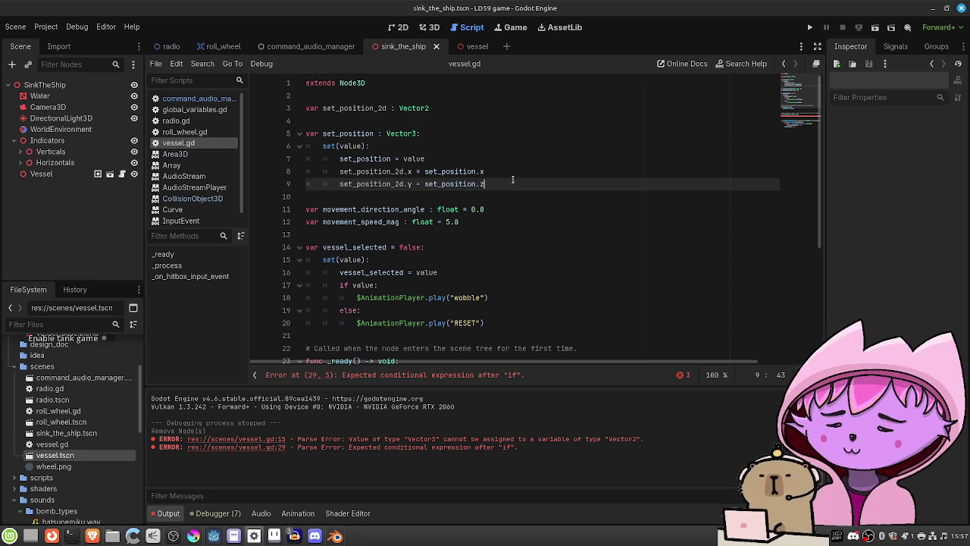
Step: Add a get(): block returning vessel_selected under its setter and save the script
{"action": "left_click", "coordinate": [505, 323]}
{"action": "key", "text": "Return"}
{"action": "key", "text": "BackSpace"}
{"action": "key", "text": "BackSpace"}
{"action": "type", "text": "ge"}
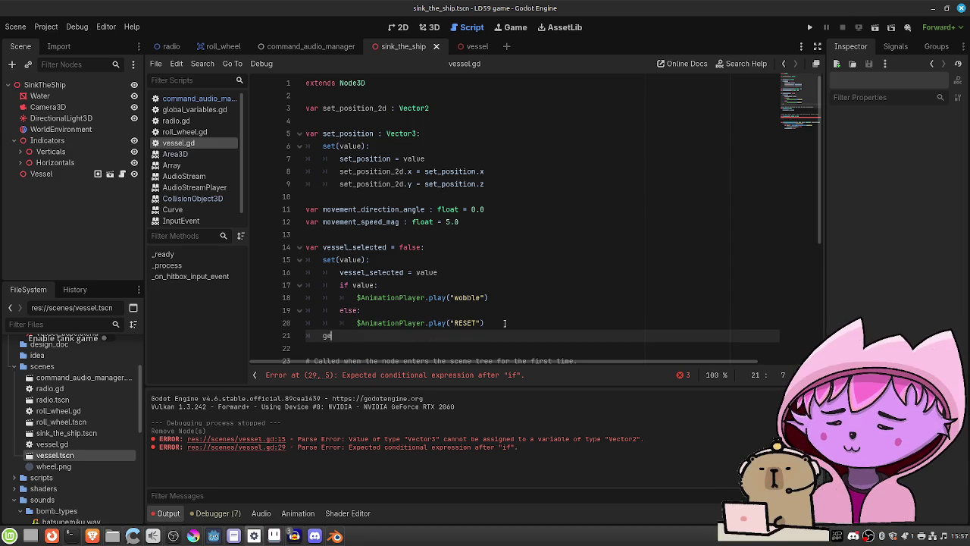
{"action": "type", "text": "t():"}
{"action": "key", "text": "Return"}
{"action": "type", "text": "return val"}
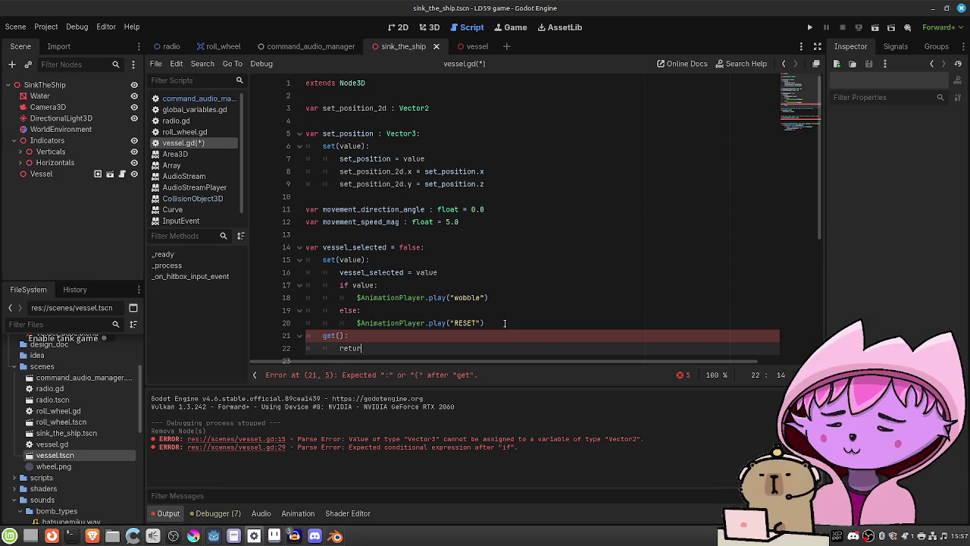
{"action": "key", "text": "BackSpace"}
{"action": "key", "text": "BackSpace"}
{"action": "key", "text": "BackSpace"}
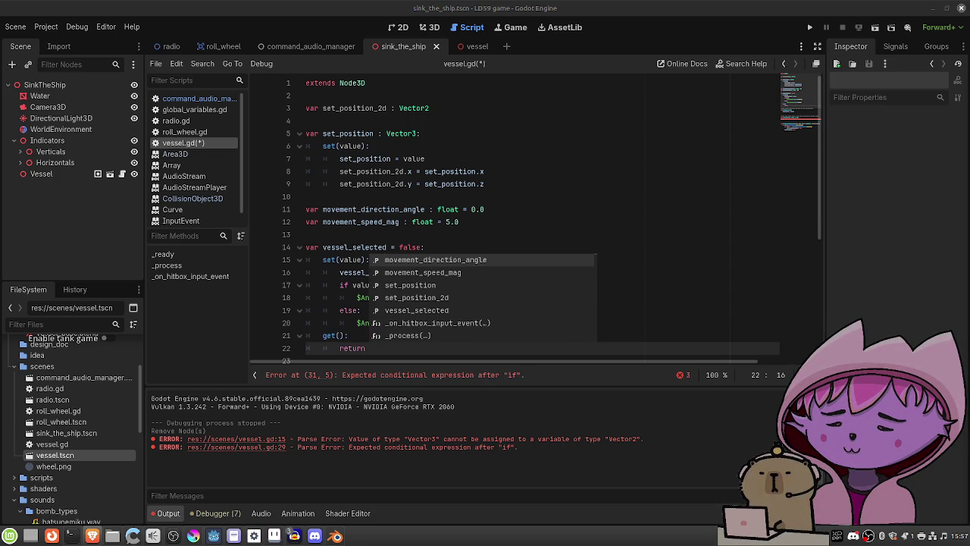
{"action": "left_click", "coordinate": [550, 198]}
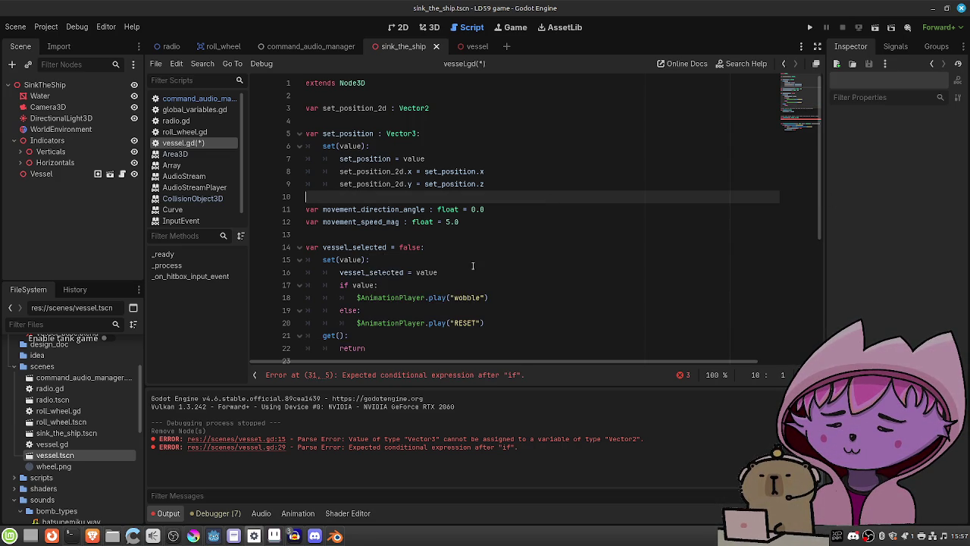
{"action": "left_click", "coordinate": [379, 350]}
{"action": "left_click", "coordinate": [381, 347]}
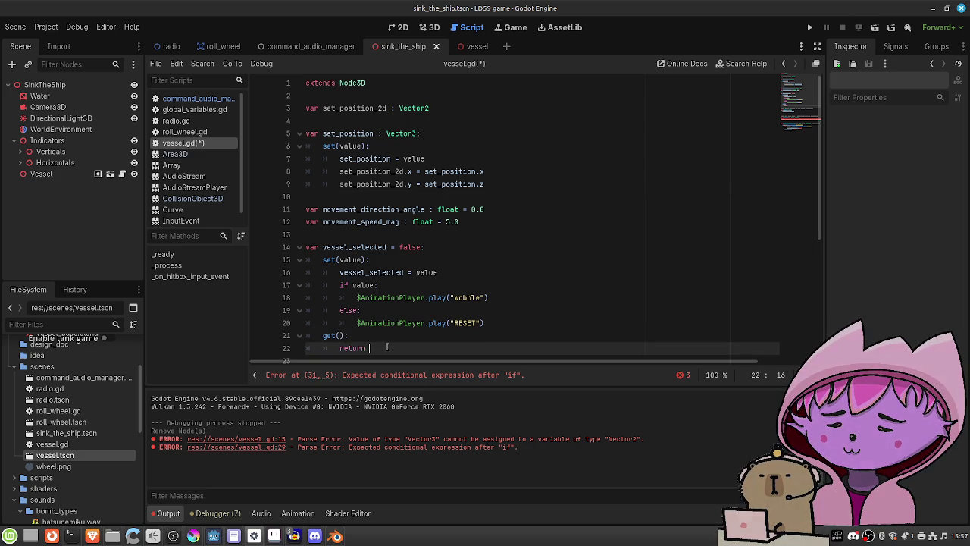
{"action": "type", "text": "fvess"}
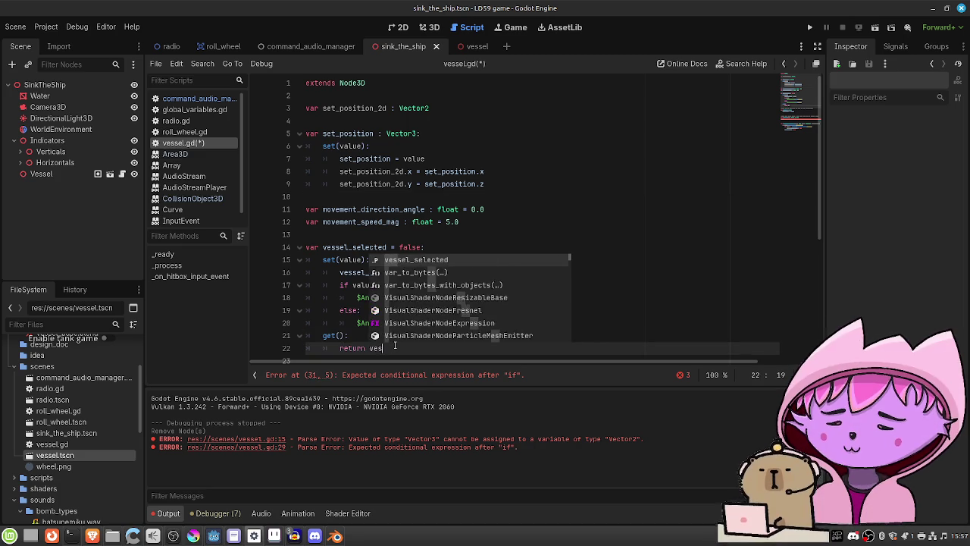
{"action": "key", "text": "Return"}
{"action": "key", "text": "ctrl+s"}
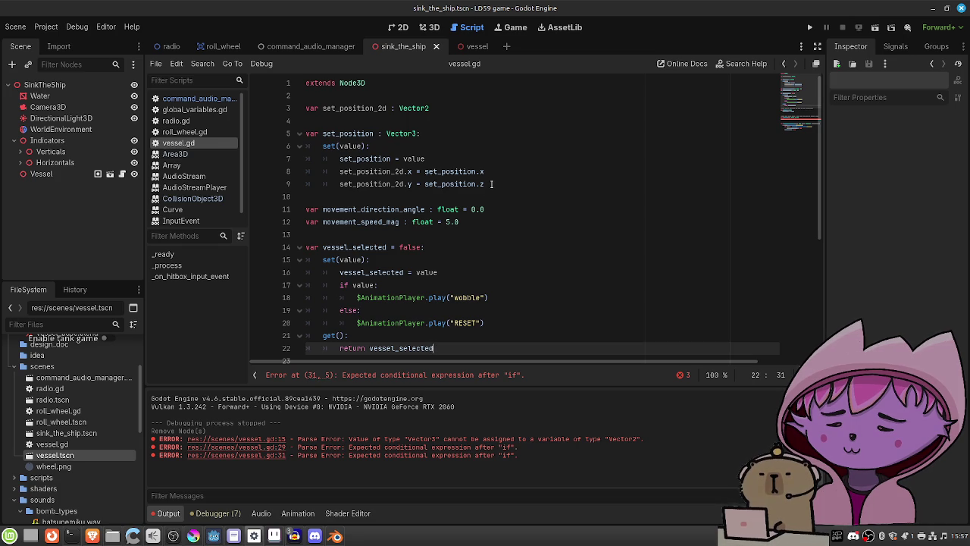
Step: Delete the set_position_2d line and the set_position setter block, then save
{"action": "triple_click", "coordinate": [434, 102]}
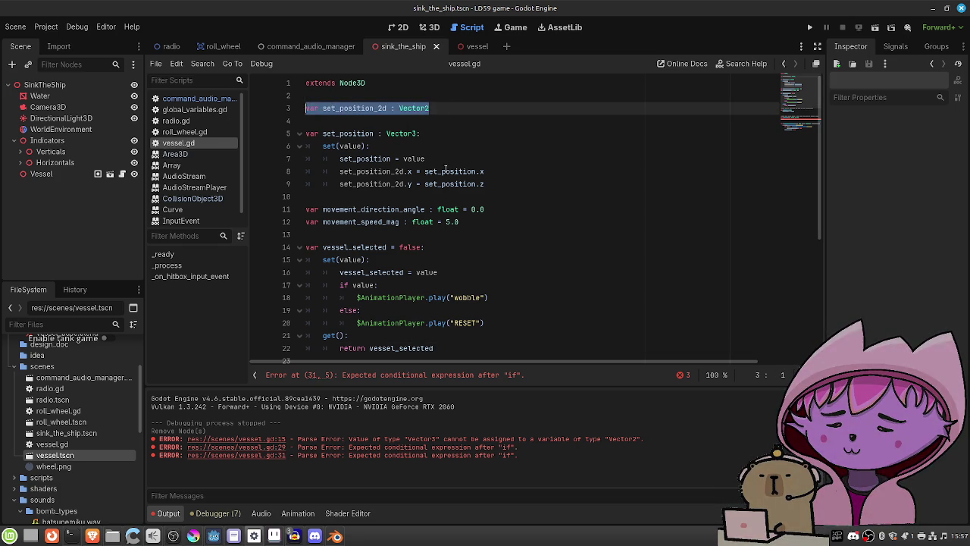
{"action": "key", "text": "BackSpace"}
{"action": "mouse_move", "coordinate": [497, 187]}
{"action": "left_mouse_down"}
{"action": "mouse_move", "coordinate": [318, 145]}
{"action": "mouse_move", "coordinate": [416, 136]}
{"action": "left_mouse_up"}
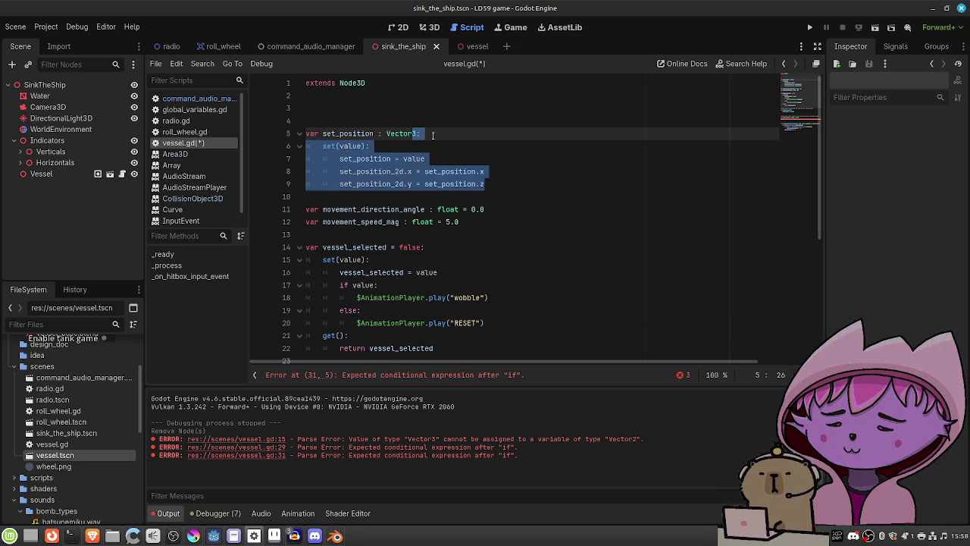
{"action": "key", "text": "BackSpace"}
{"action": "key", "text": "ctrl+s"}
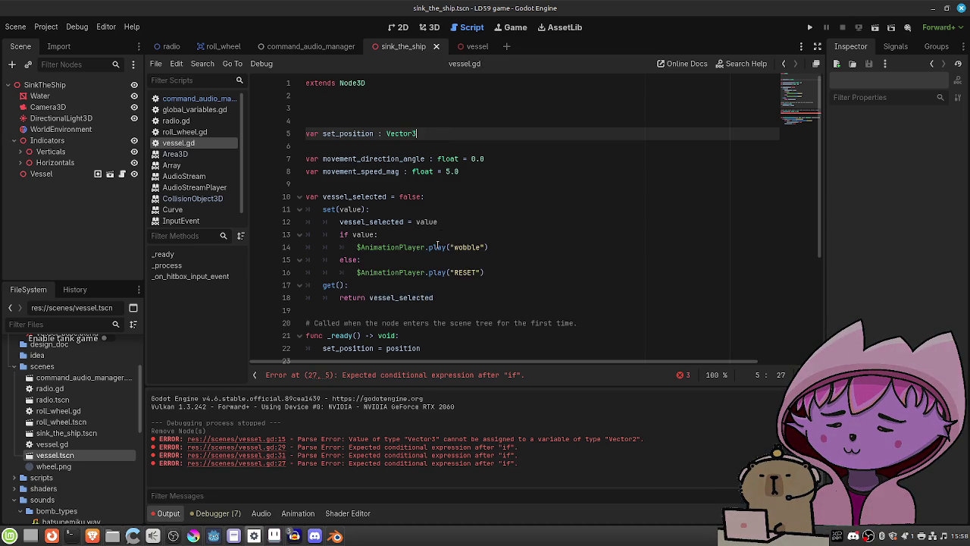
{"action": "scroll", "coordinate": [433, 182], "scroll_direction": "down", "scroll_amount": 3}
{"action": "left_click", "coordinate": [385, 296]}
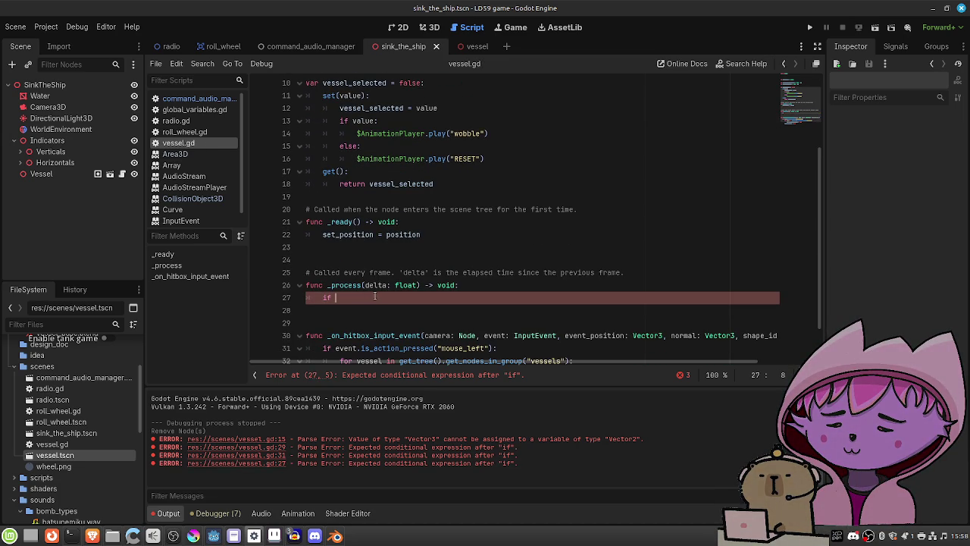
Step: Replace the unfinished if in _process with Vector2 variables set_pos_2d and pos_2d
{"action": "key", "text": "BackSpace"}
{"action": "key", "text": "BackSpace"}
{"action": "type", "text": "var "}
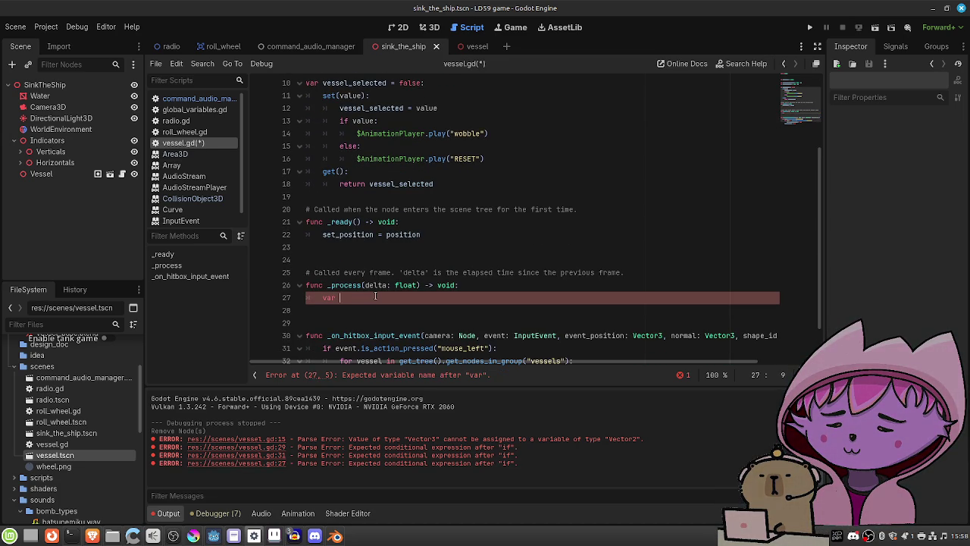
{"action": "type", "text": "set_"}
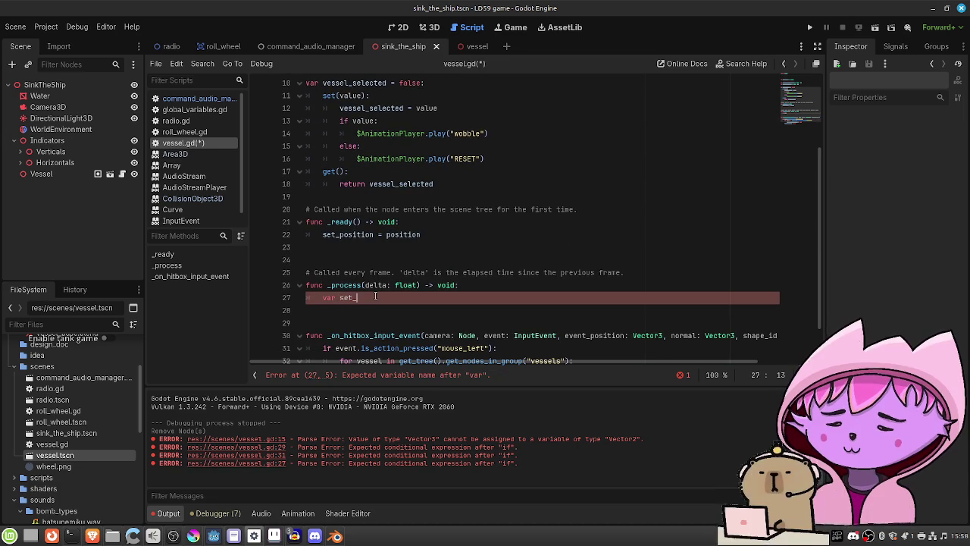
{"action": "type", "text": "pos_id "}
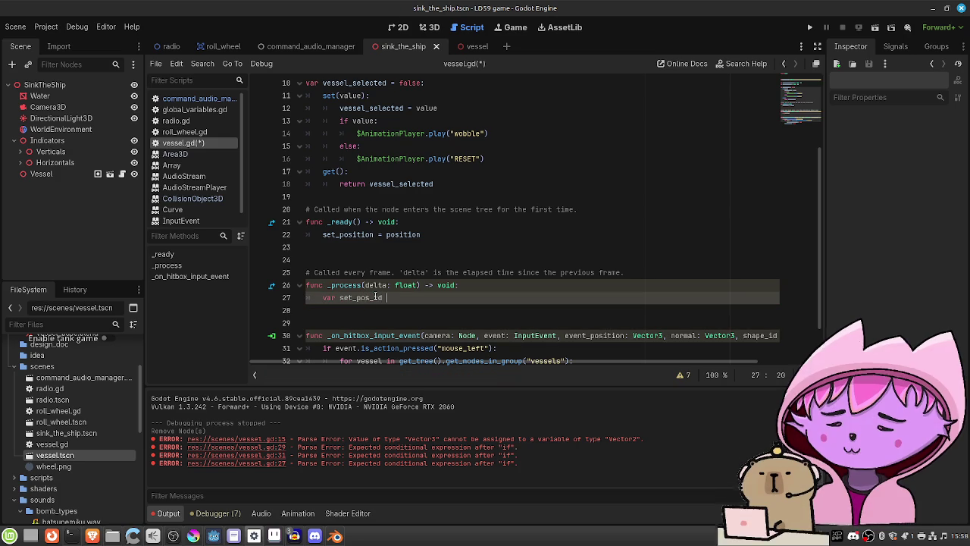
{"action": "type", "text": ": Ve"}
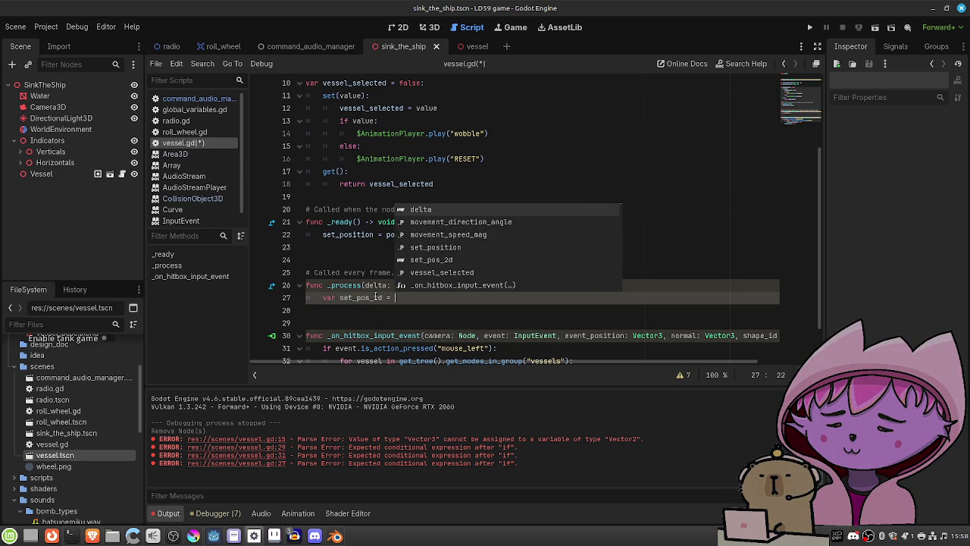
{"action": "type", "text": "ctor2"}
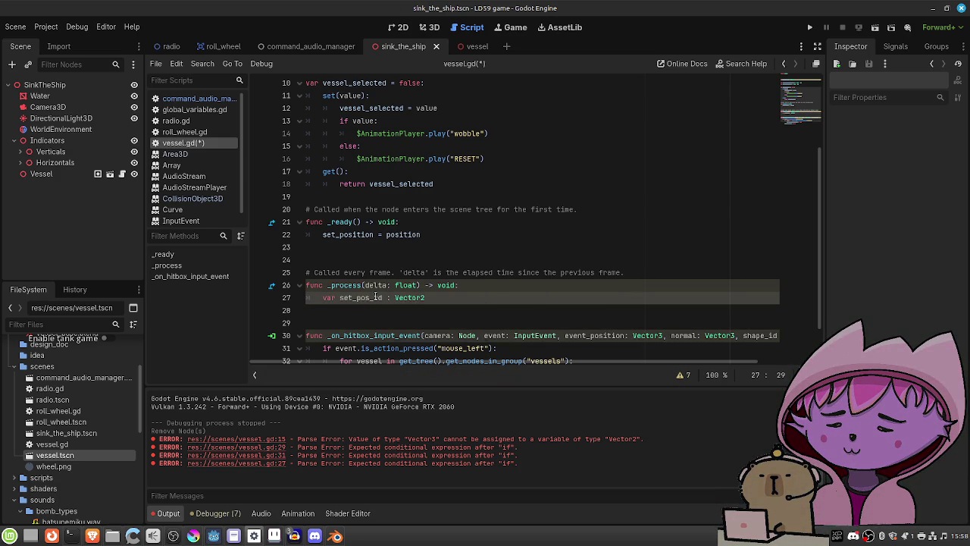
{"action": "key", "text": "Return"}
{"action": "type", "text": "var "}
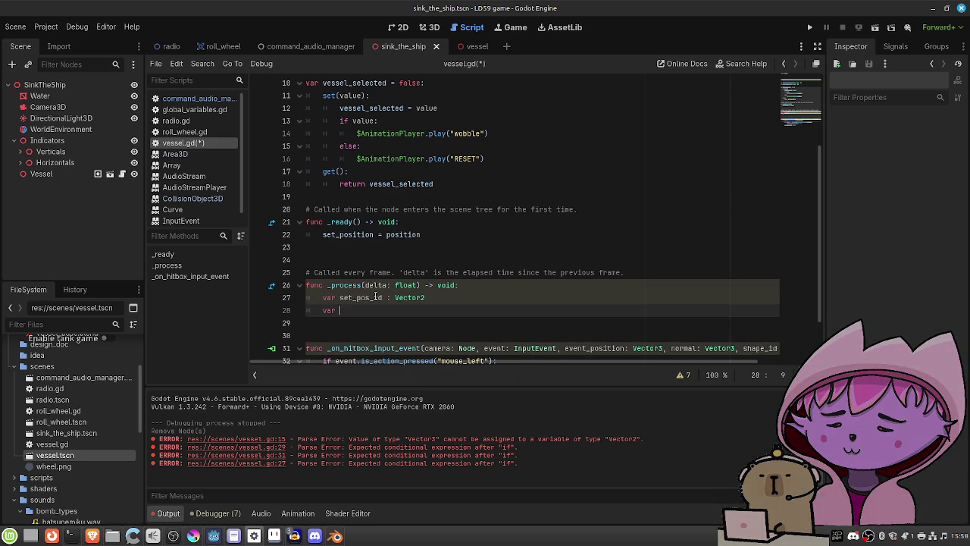
{"action": "type", "text": "pos"}
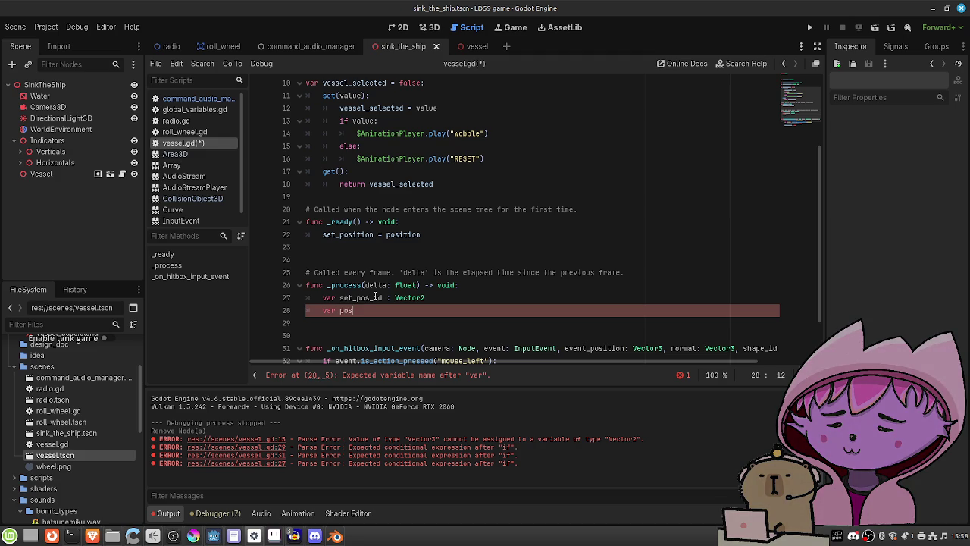
{"action": "type", "text": "_2d : Vector2"}
{"action": "key", "text": "Return"}
{"action": "key", "text": "Return"}
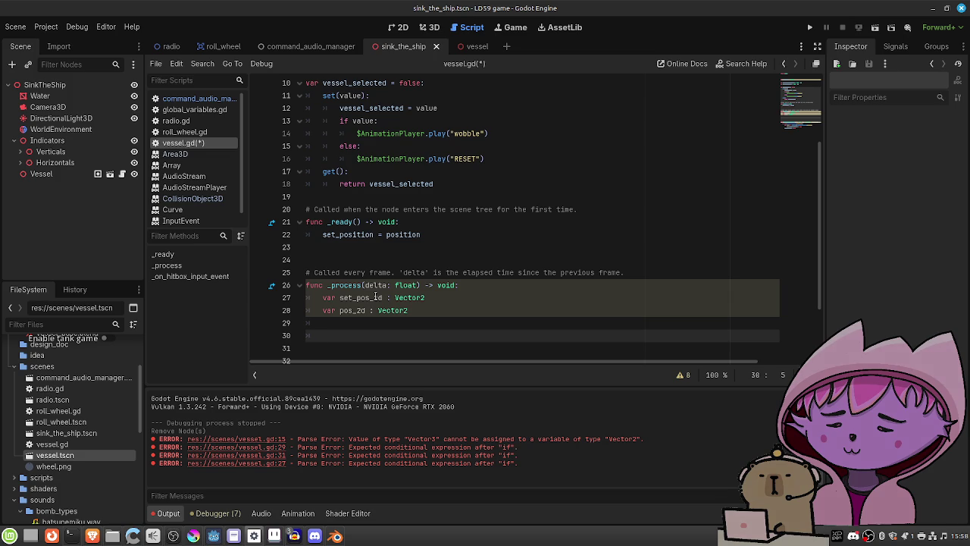
Step: Fill set_pos_2d from set_position's x and z, and pos_2d from position.x and position.z, then save
{"action": "type", "text": "set_po"}
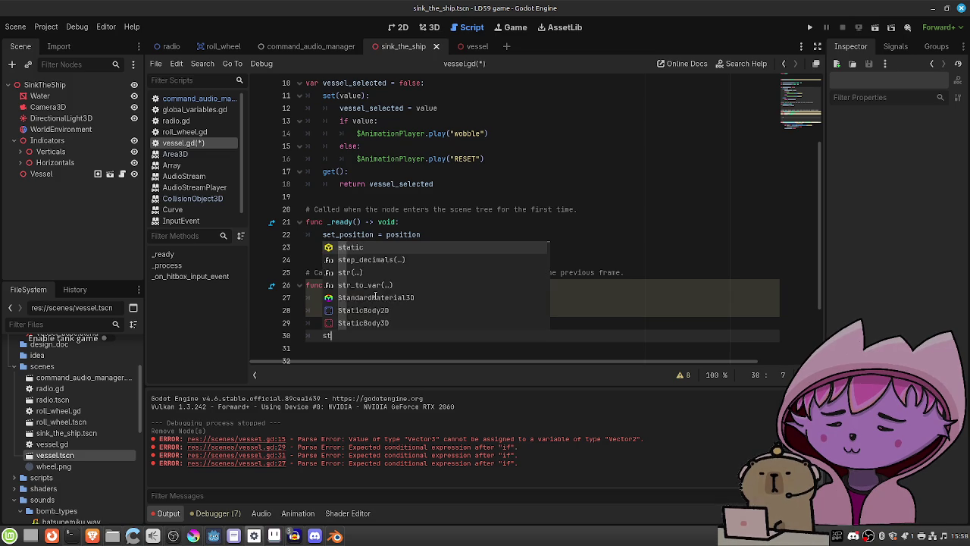
{"action": "type", "text": "s_2d."}
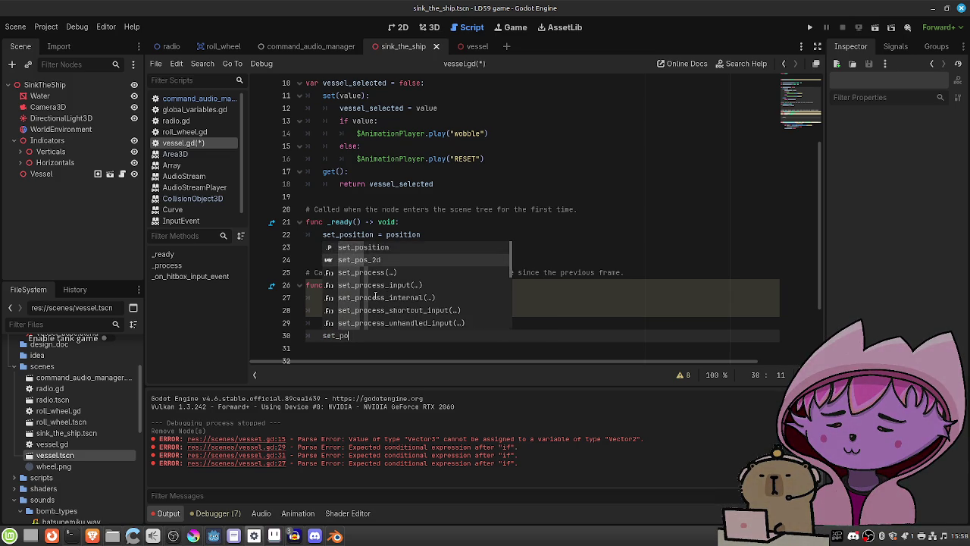
{"action": "type", "text": "x "}
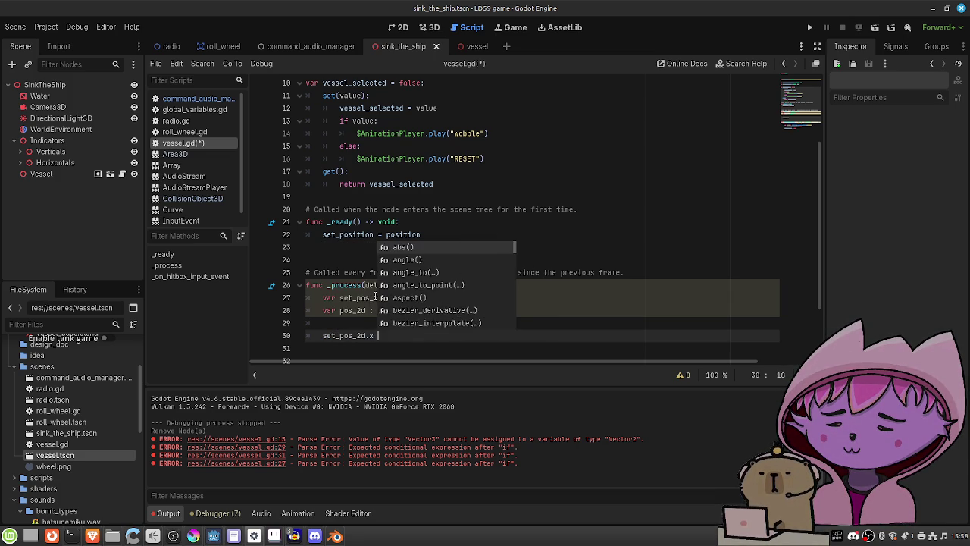
{"action": "type", "text": "= set_position.x"}
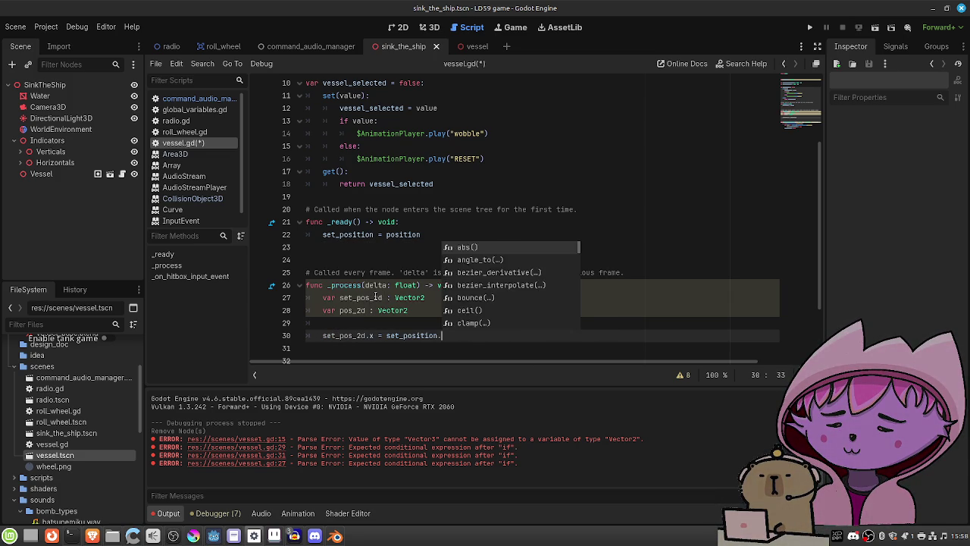
{"action": "key", "text": "Return"}
{"action": "type", "text": "set_p"}
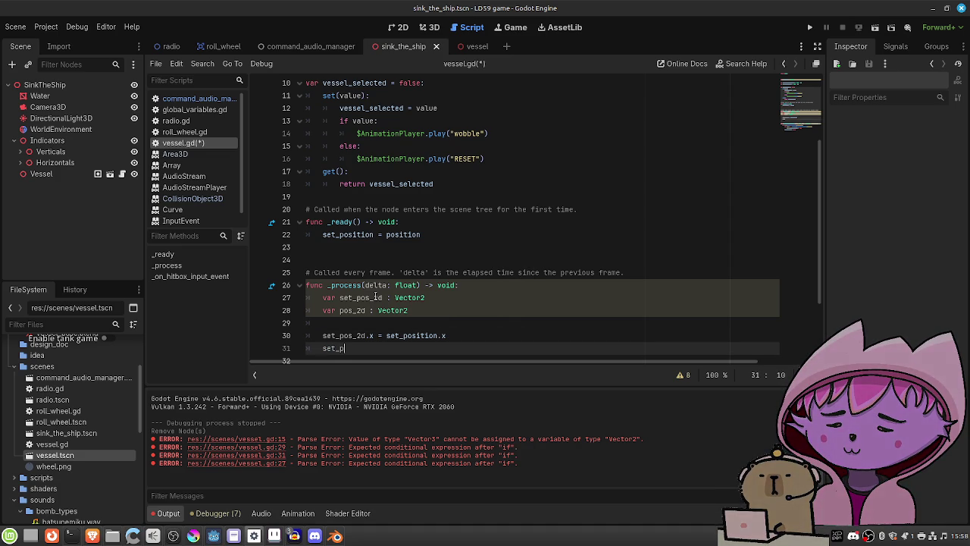
{"action": "type", "text": "os_2d.x"}
{"action": "type", "text": "y = set_position."}
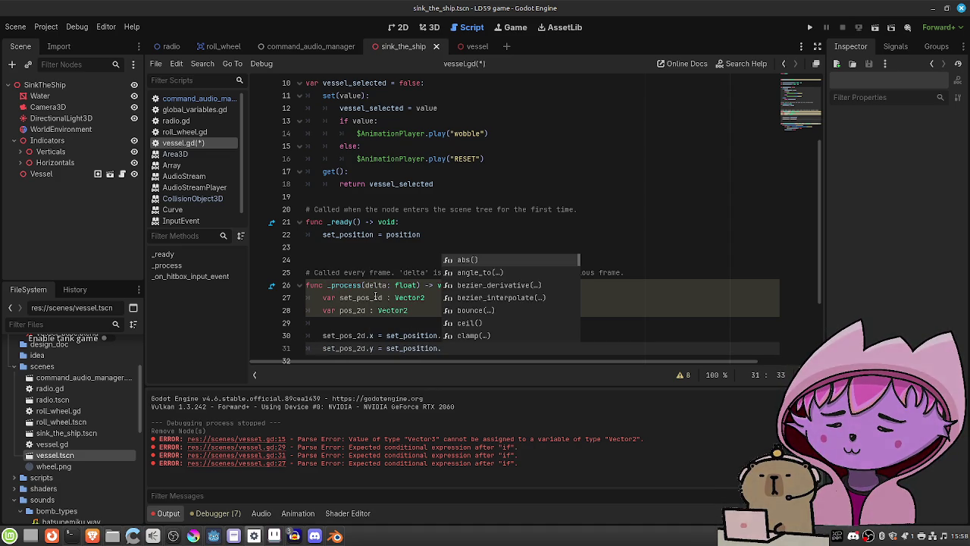
{"action": "type", "text": "z"}
{"action": "key", "text": "Return"}
{"action": "key", "text": "Return"}
{"action": "key", "text": "Return"}
{"action": "type", "text": "pos_2d.x = position."}
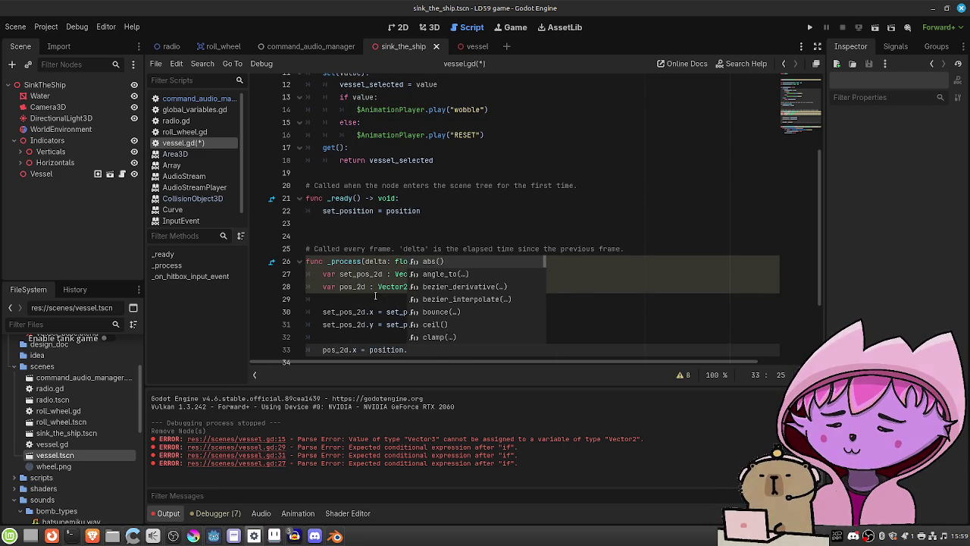
{"action": "type", "text": "x"}
{"action": "key", "text": "Return"}
{"action": "type", "text": "pos_"}
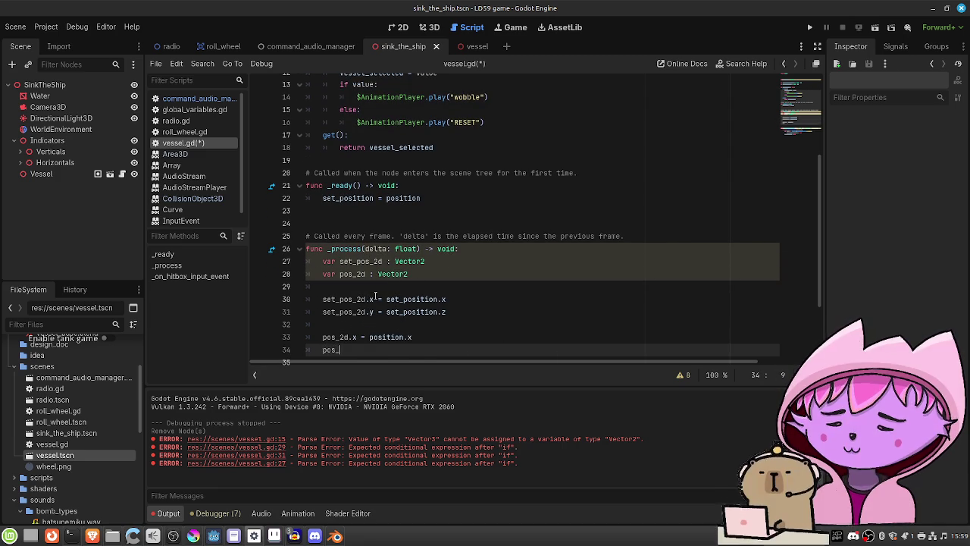
{"action": "type", "text": "2d.y = position.z"}
{"action": "key", "text": "ctrl+s"}
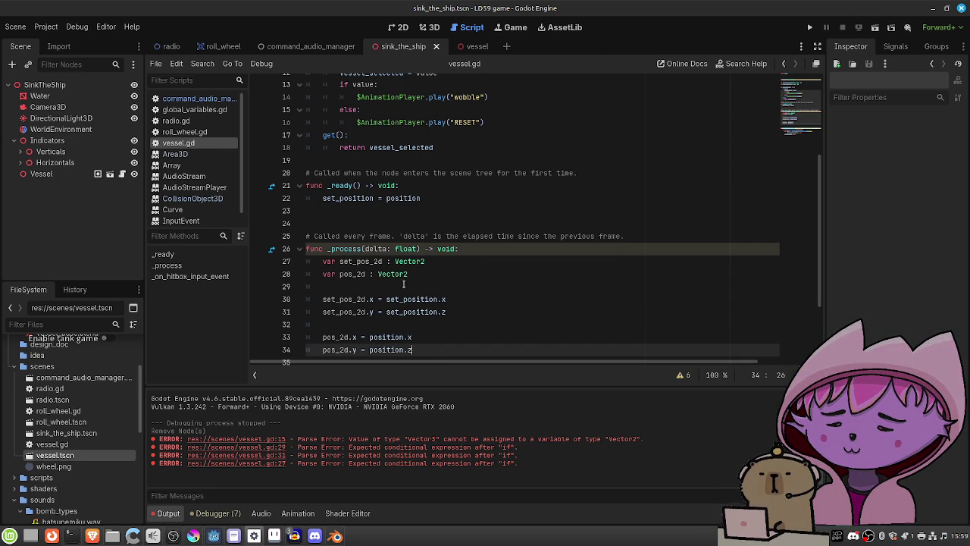
{"action": "left_click", "coordinate": [402, 27]}
{"action": "left_click", "coordinate": [455, 28]}
{"action": "left_click", "coordinate": [433, 27]}
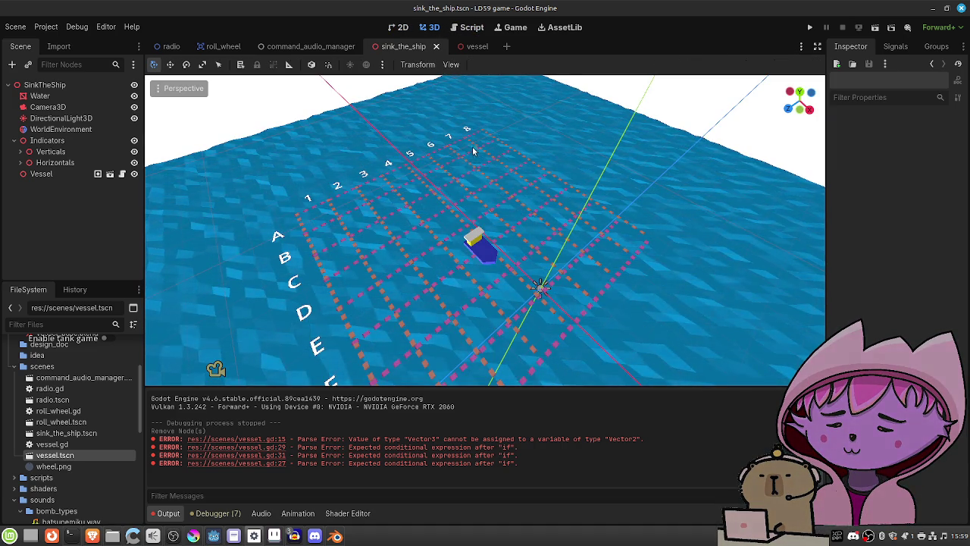
Step: Drag the Vessel's Inspector Position x to -20.1 and save the sink_the_ship scene
{"action": "left_click", "coordinate": [42, 174]}
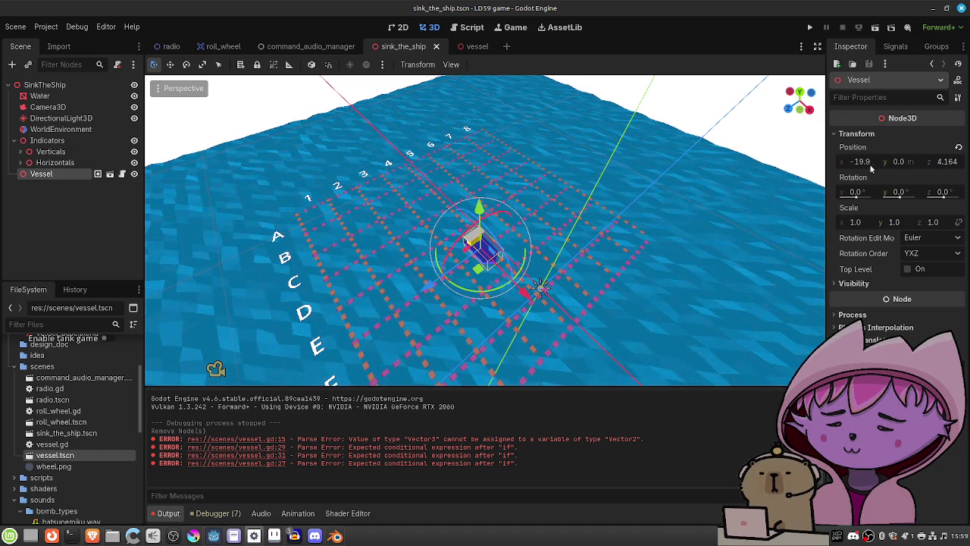
{"action": "left_click_drag", "start_coordinate": [861, 163], "coordinate": [852, 163]}
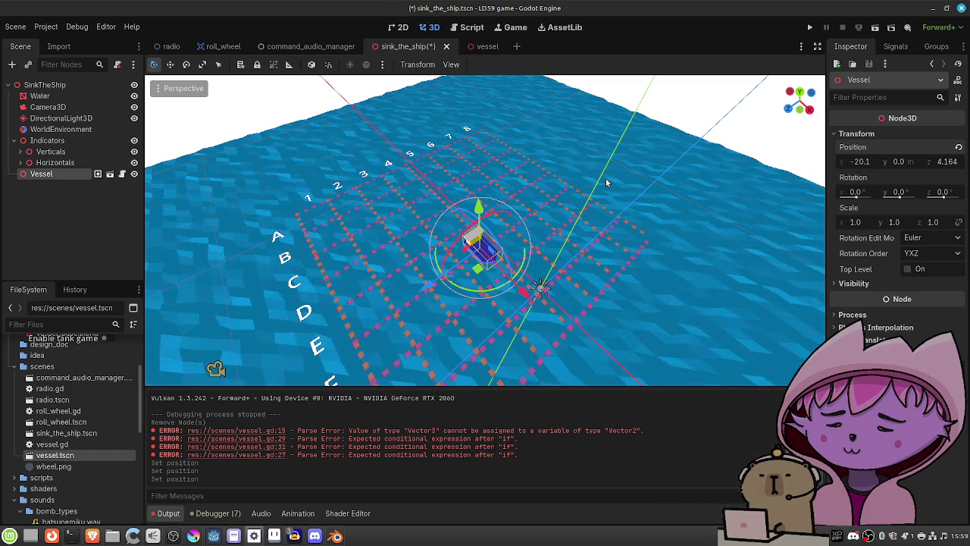
{"action": "key", "text": "ctrl+s"}
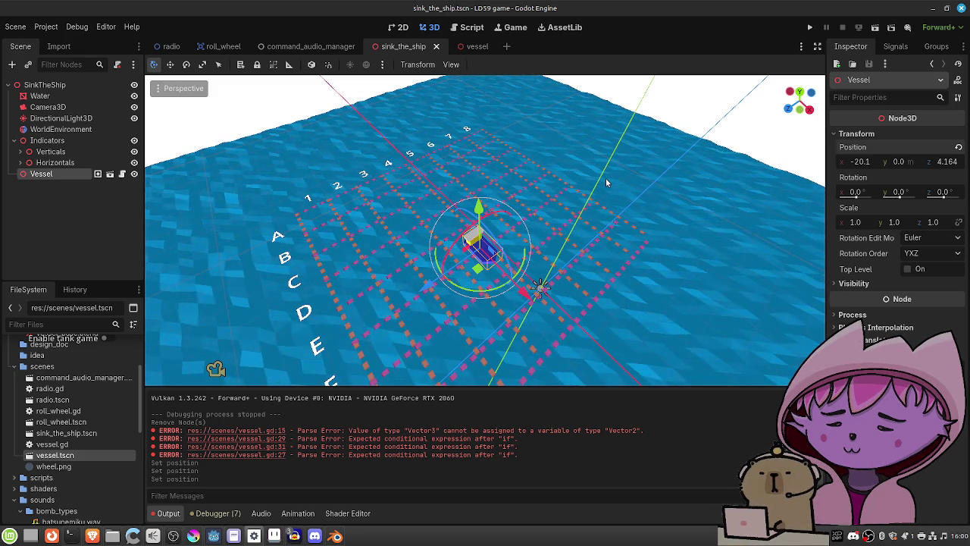
{"action": "left_click", "coordinate": [466, 28]}
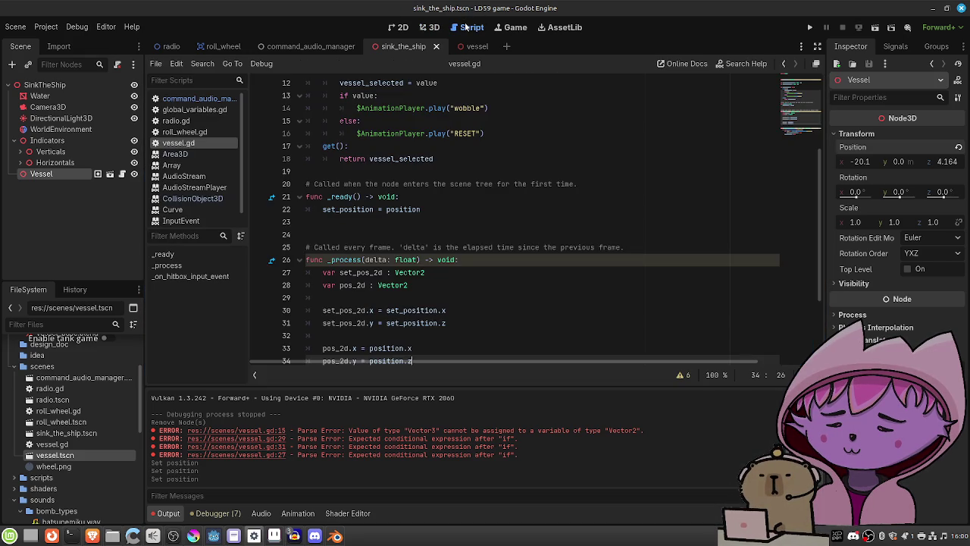
Step: Swap set_pos_2d's components on lines 30–31 so x uses set_position.z and y uses set_position.x
{"action": "left_click", "coordinate": [457, 310]}
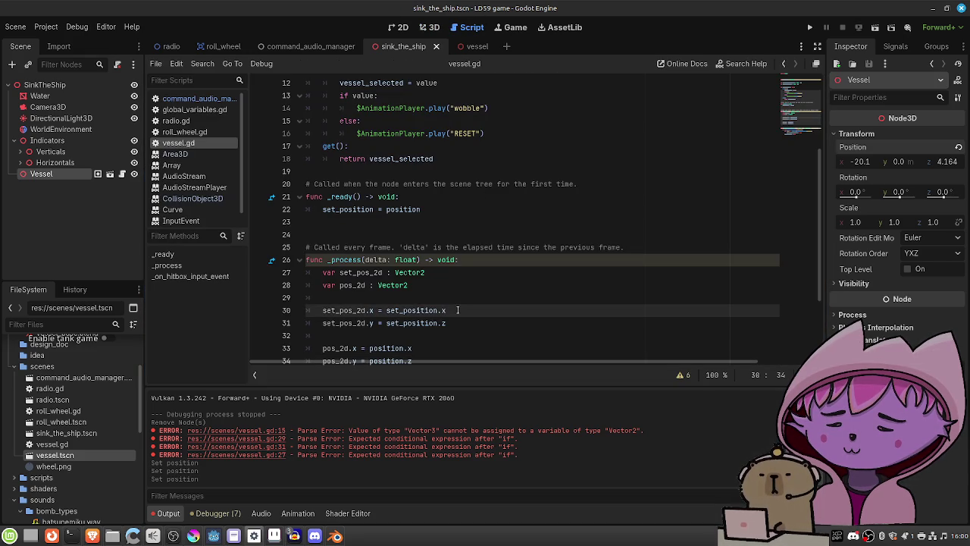
{"action": "type", "text": "z"}
{"action": "key", "text": "Escape"}
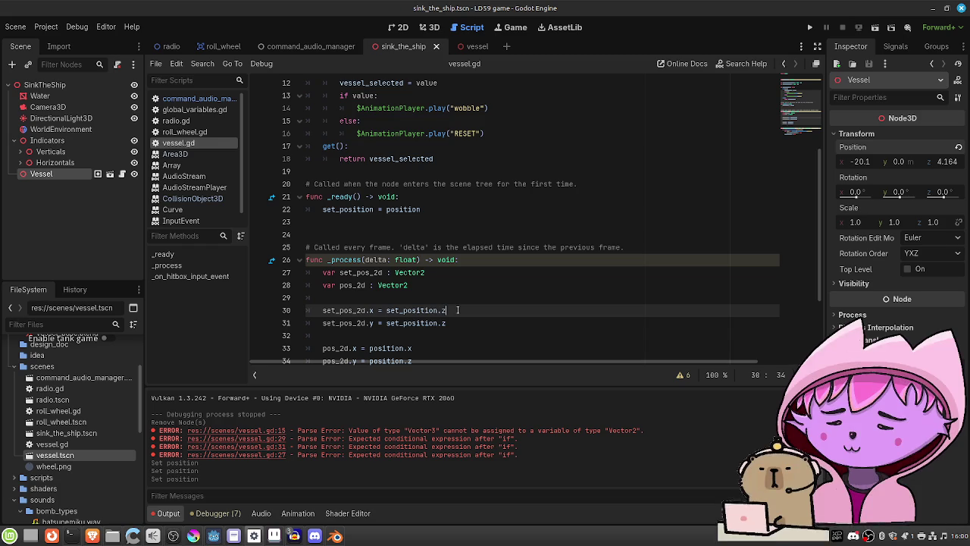
{"action": "key", "text": "Down"}
{"action": "key", "text": "BackSpace"}
{"action": "type", "text": "x"}
{"action": "key", "text": "Escape"}
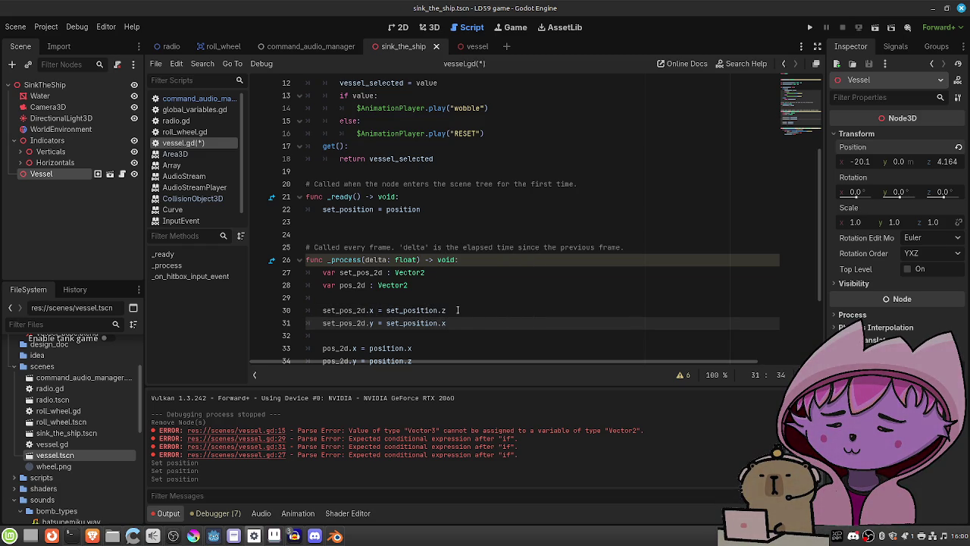
Step: Swap pos_2d's components on lines 33–34 to position.z and position.x, save, and add a blank line
{"action": "key", "text": "Down"}
{"action": "key", "text": "Down"}
{"action": "key", "text": "BackSpace"}
{"action": "type", "text": "z"}
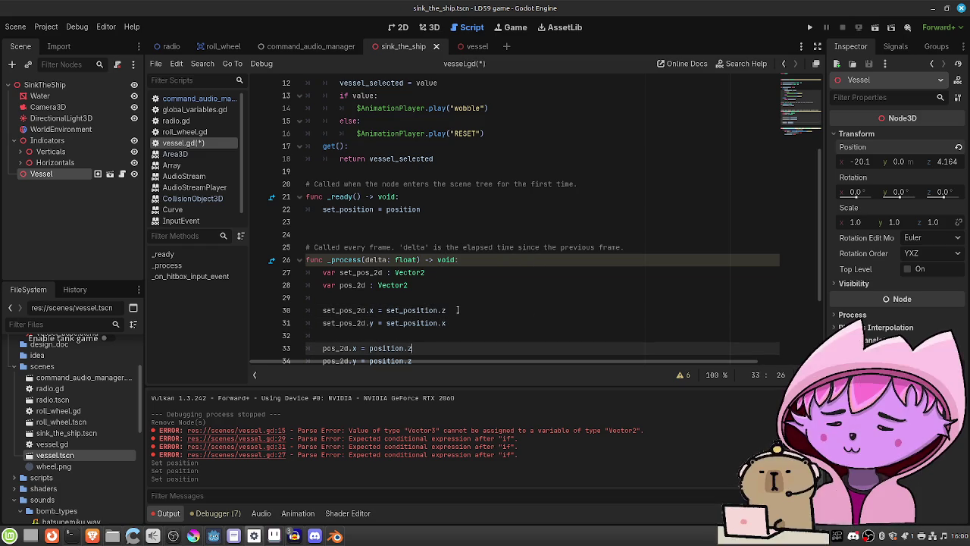
{"action": "key", "text": "Escape"}
{"action": "key", "text": "Down"}
{"action": "type", "text": "x"}
{"action": "key", "text": "ctrl+s"}
{"action": "key", "text": "Return"}
{"action": "key", "text": "Return"}
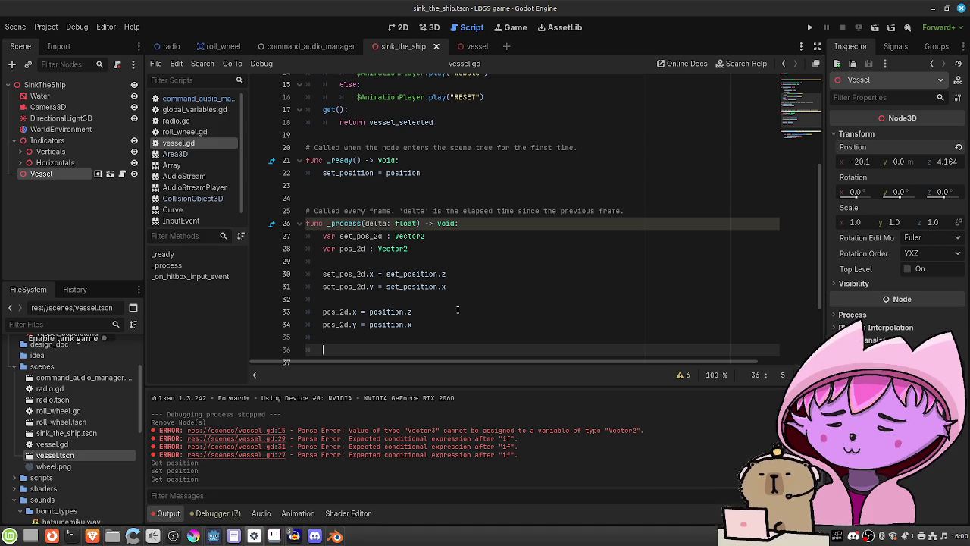
Step: Add 'if (pos_2d-set_pos_2d).length() < 0.5:' on line 36 with an empty body line, and save
{"action": "type", "text": "if"}
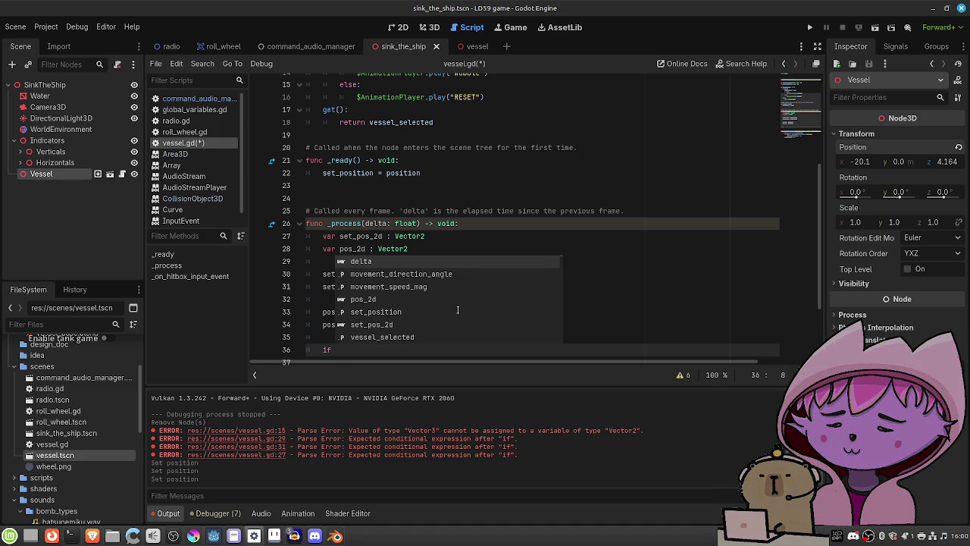
{"action": "key", "text": "Escape"}
{"action": "type", "text": "(pos"}
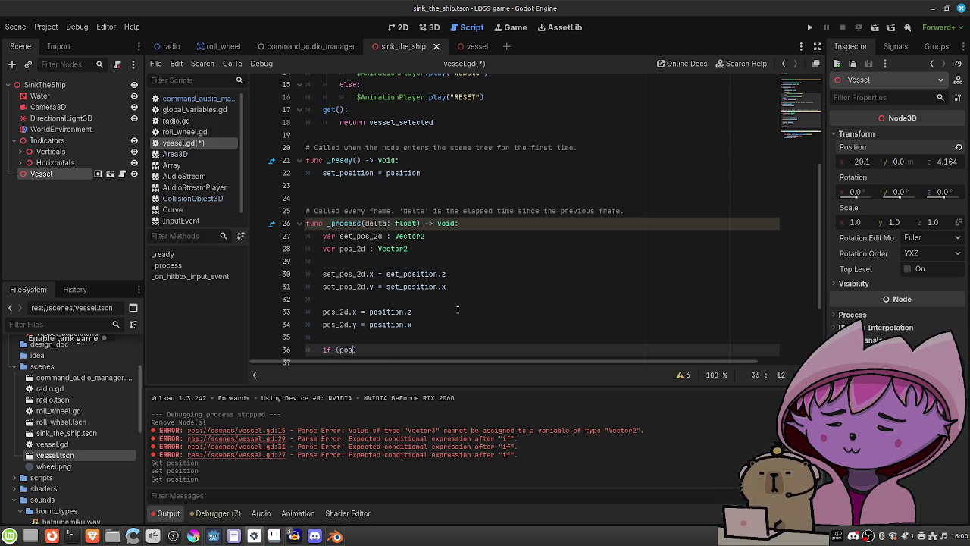
{"action": "type", "text": "_2d"}
{"action": "key", "text": "Escape"}
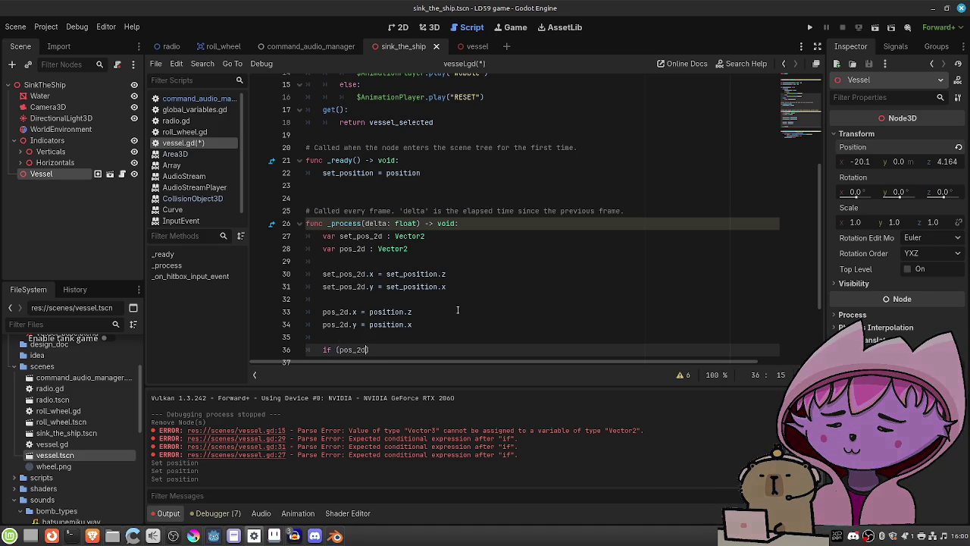
{"action": "type", "text": "-set_pos_2d).length() < 1.0:"}
{"action": "key", "text": "Return"}
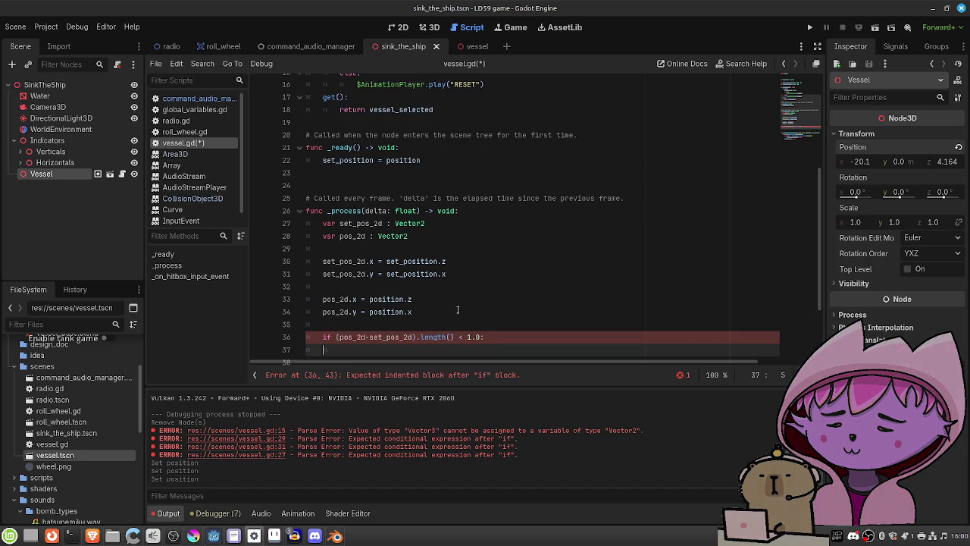
{"action": "key", "text": "BackSpace"}
{"action": "key", "text": "BackSpace"}
{"action": "key", "text": "BackSpace"}
{"action": "key", "text": "BackSpace"}
{"action": "key", "text": "BackSpace"}
{"action": "type", "text": "0.0"}
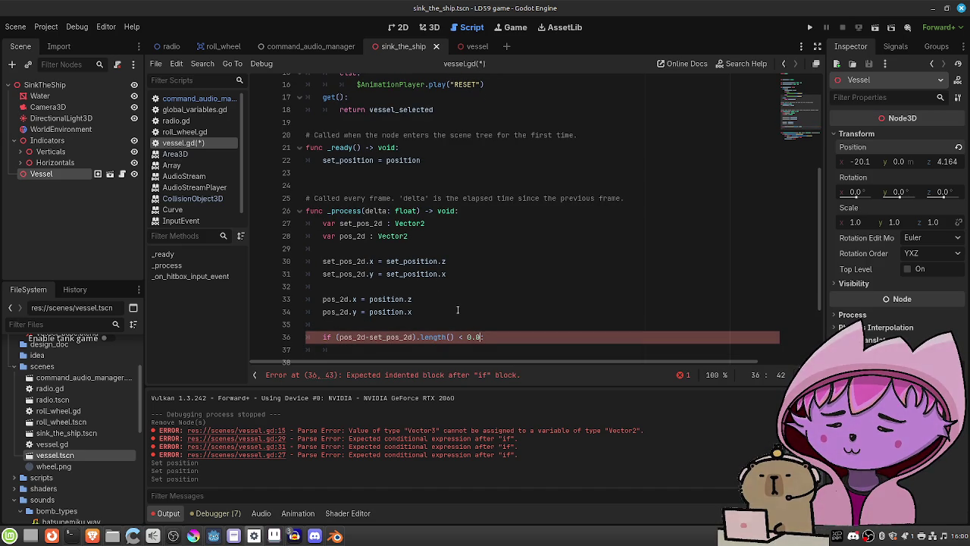
{"action": "type", "text": ":"}
{"action": "key", "text": "Return"}
{"action": "key", "text": "ctrl+s"}
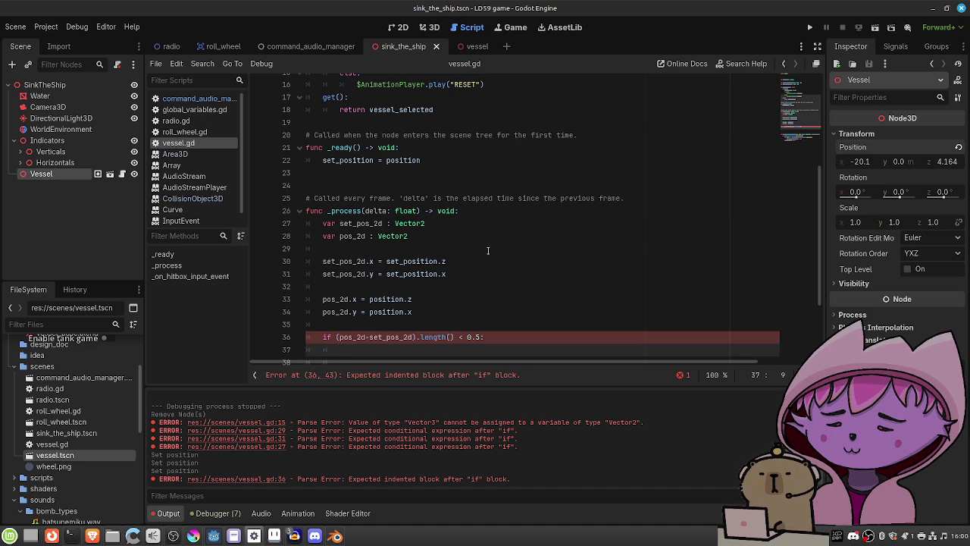
Step: Review the script, adding and removing a blank line at line 6, and save again
{"action": "scroll", "coordinate": [488, 251], "scroll_direction": "up", "scroll_amount": 5}
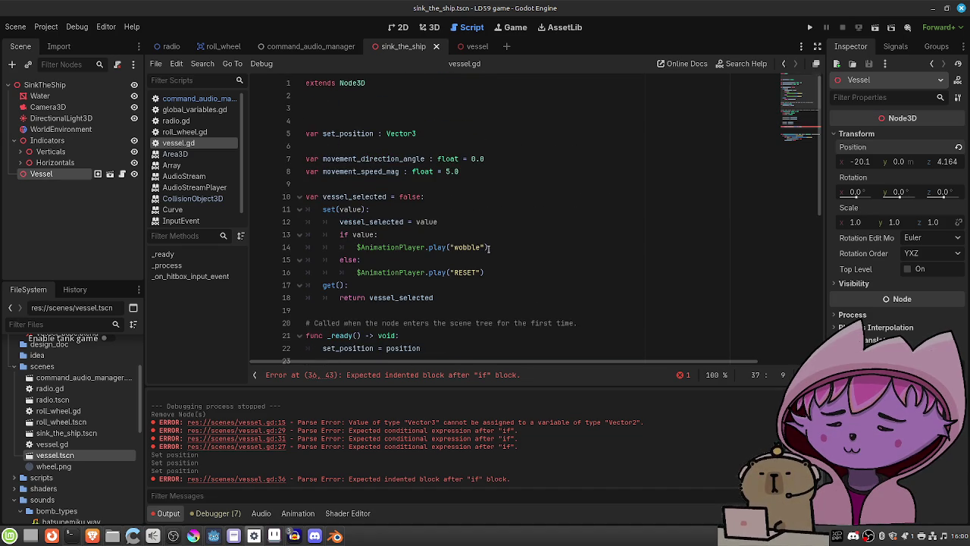
{"action": "scroll", "coordinate": [489, 249], "scroll_direction": "down", "scroll_amount": 7}
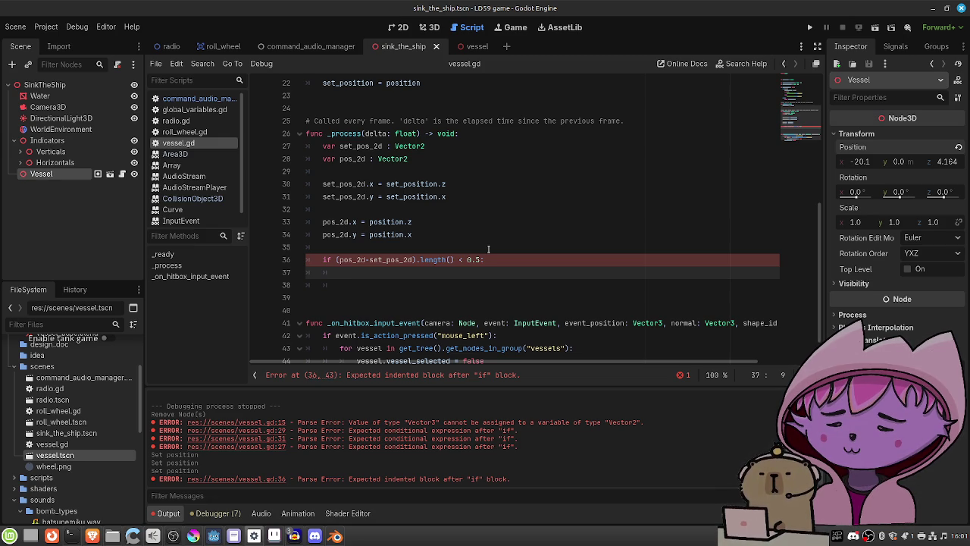
{"action": "scroll", "coordinate": [488, 249], "scroll_direction": "up", "scroll_amount": 5}
{"action": "scroll", "coordinate": [488, 249], "scroll_direction": "up", "scroll_amount": 3}
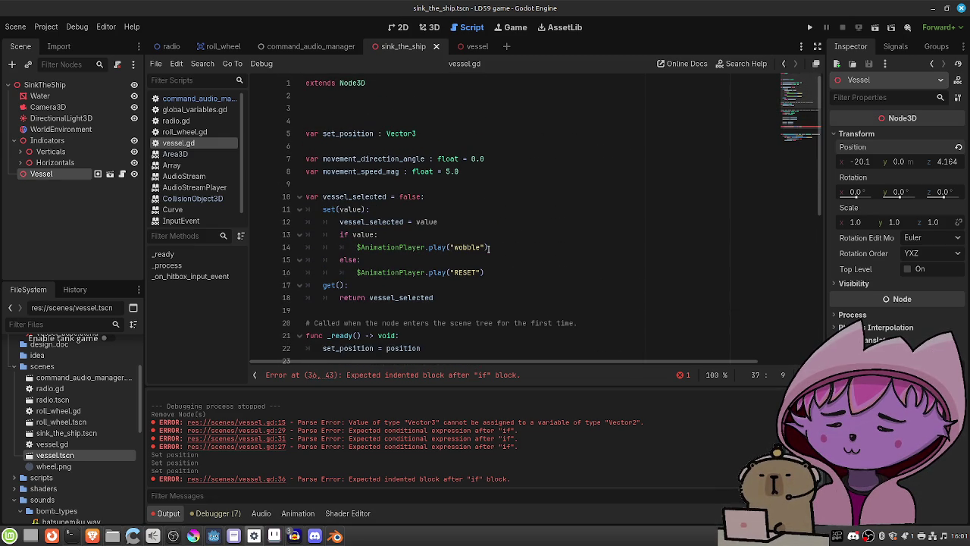
{"action": "left_click", "coordinate": [505, 146]}
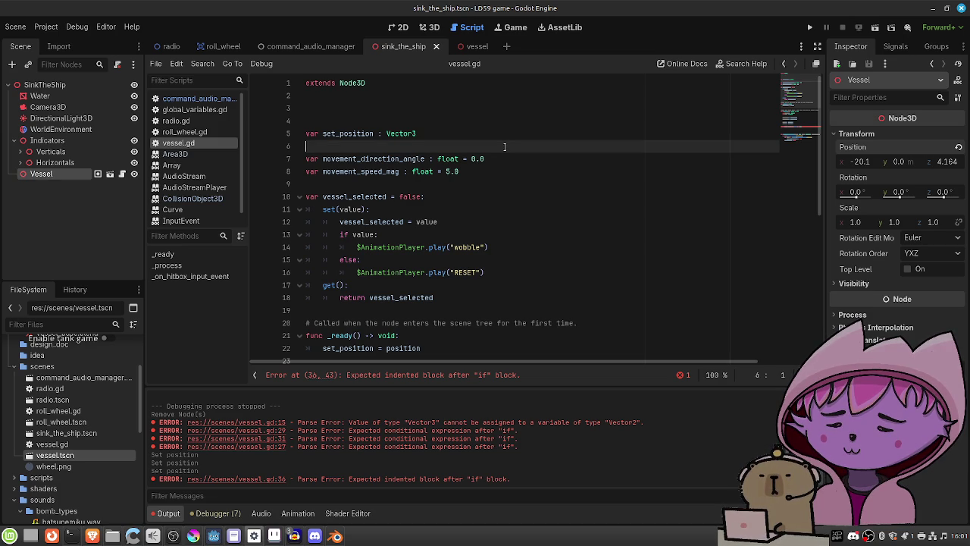
{"action": "key", "text": "Return"}
{"action": "key", "text": "BackSpace"}
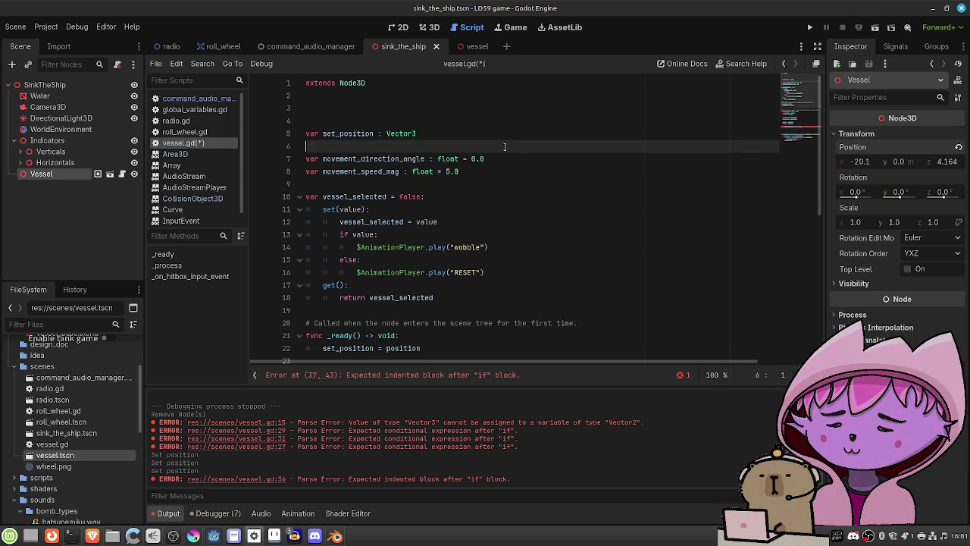
{"action": "key", "text": "ctrl+s"}
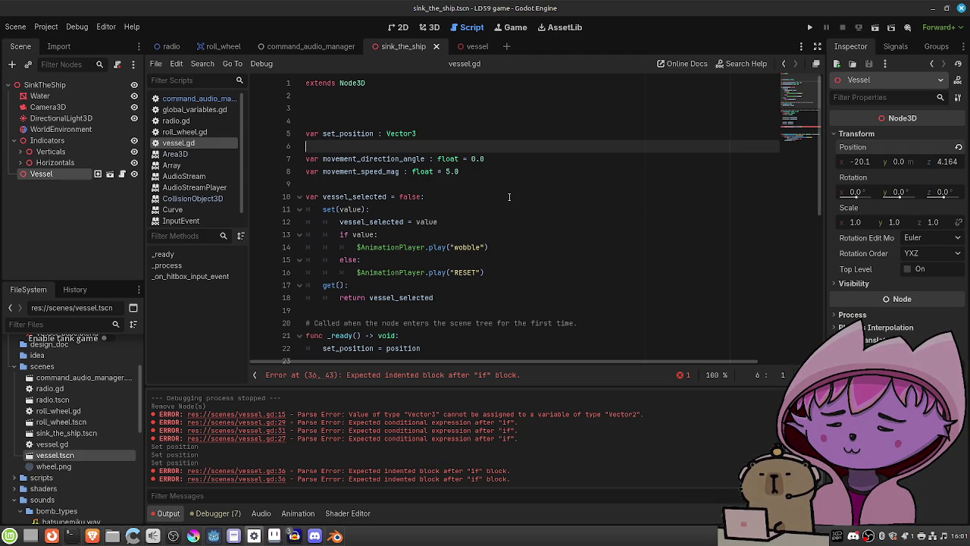
{"action": "scroll", "coordinate": [509, 197], "scroll_direction": "down", "scroll_amount": 3}
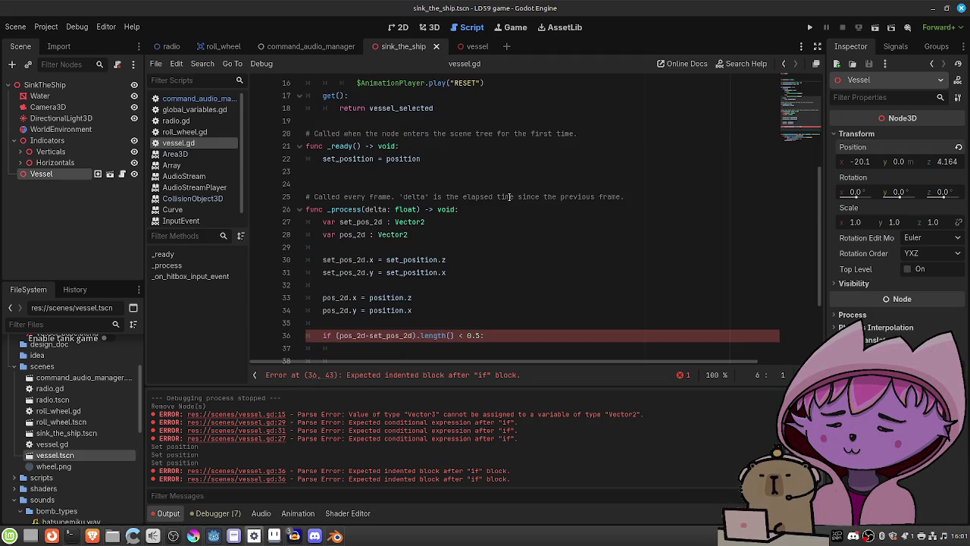
{"action": "scroll", "coordinate": [510, 196], "scroll_direction": "down", "scroll_amount": 1}
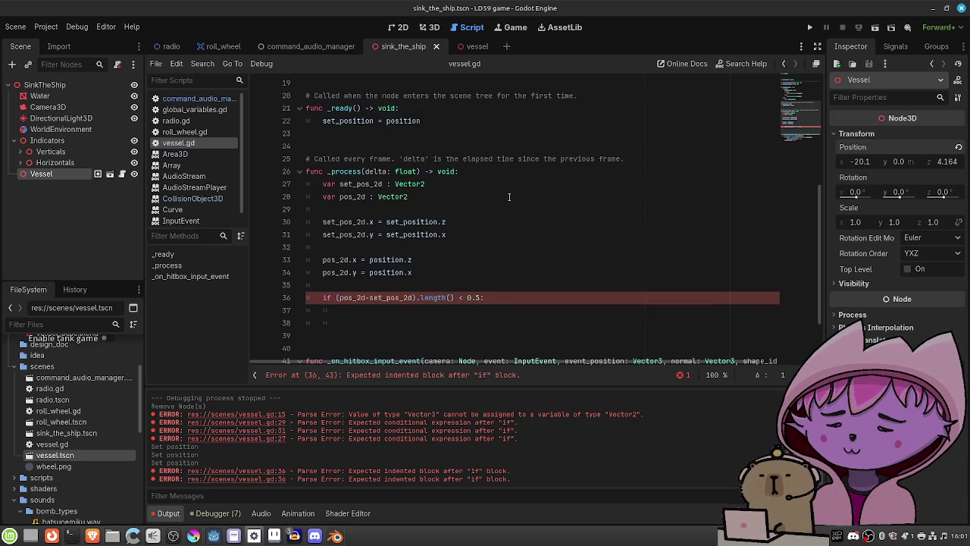
Step: Declare 'var set_dir_2d : Vector2' after line 28 and save
{"action": "left_click", "coordinate": [472, 195]}
{"action": "key", "text": "Return"}
{"action": "type", "text": "var set"}
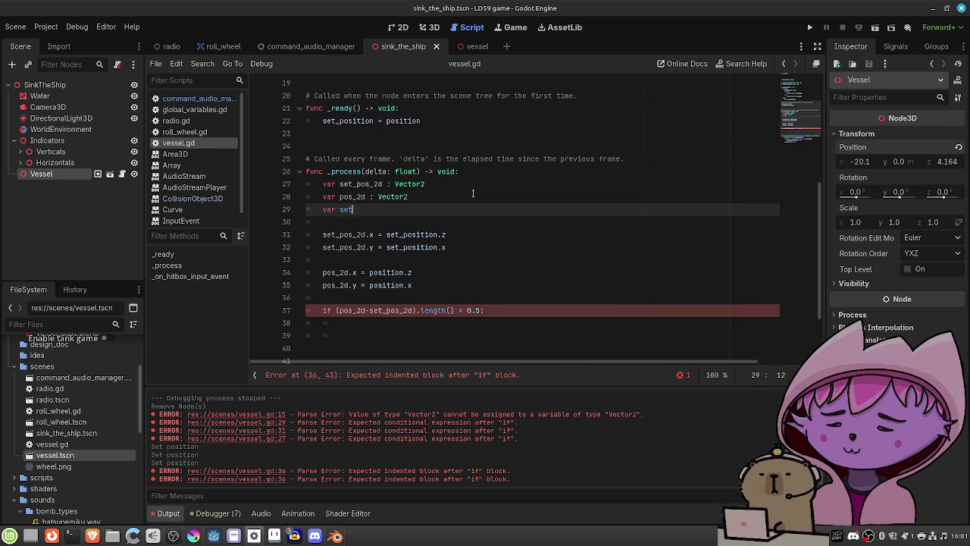
{"action": "type", "text": "_dir_"}
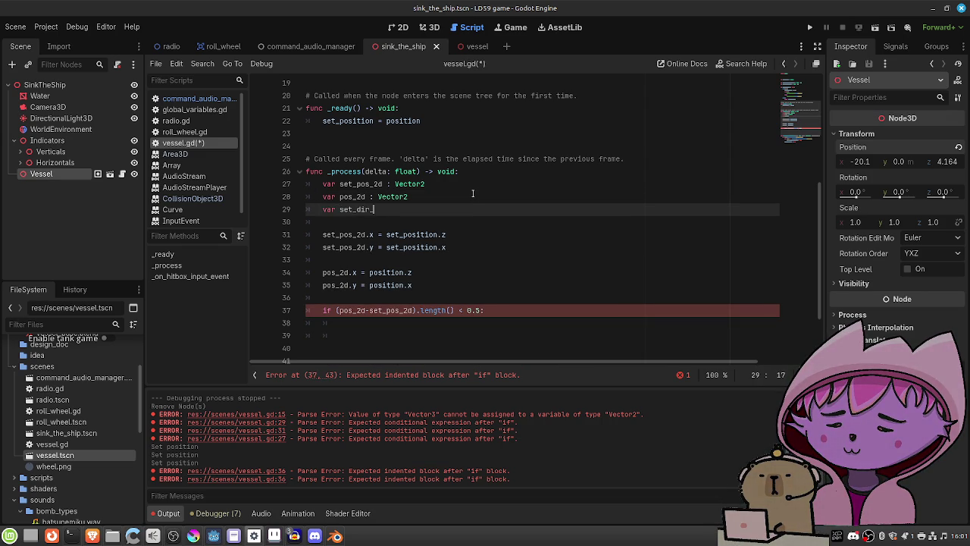
{"action": "type", "text": "2d : Vector2"}
{"action": "key", "text": "ctrl+s"}
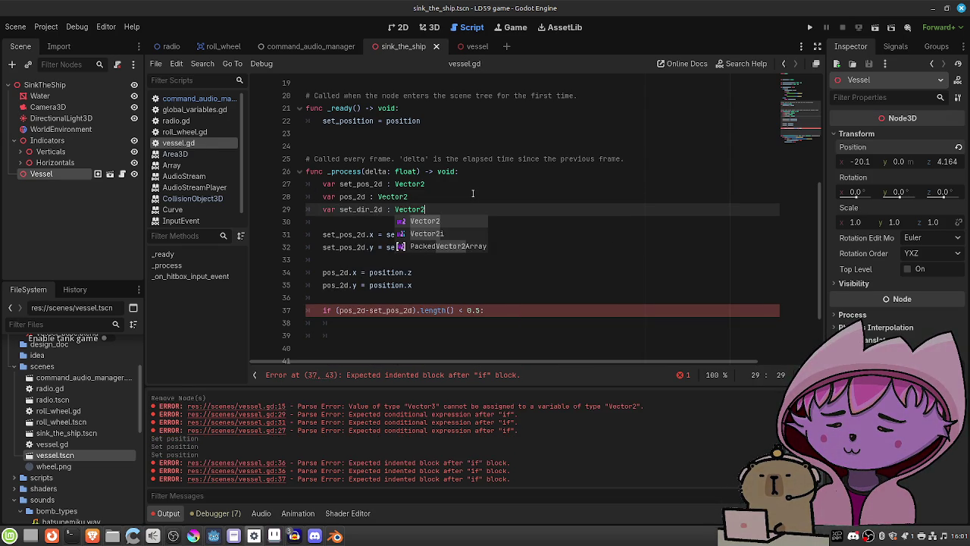
Step: In the if body, assign set_dir_2d = set_pos_2d-pos_2d
{"action": "left_click", "coordinate": [444, 324]}
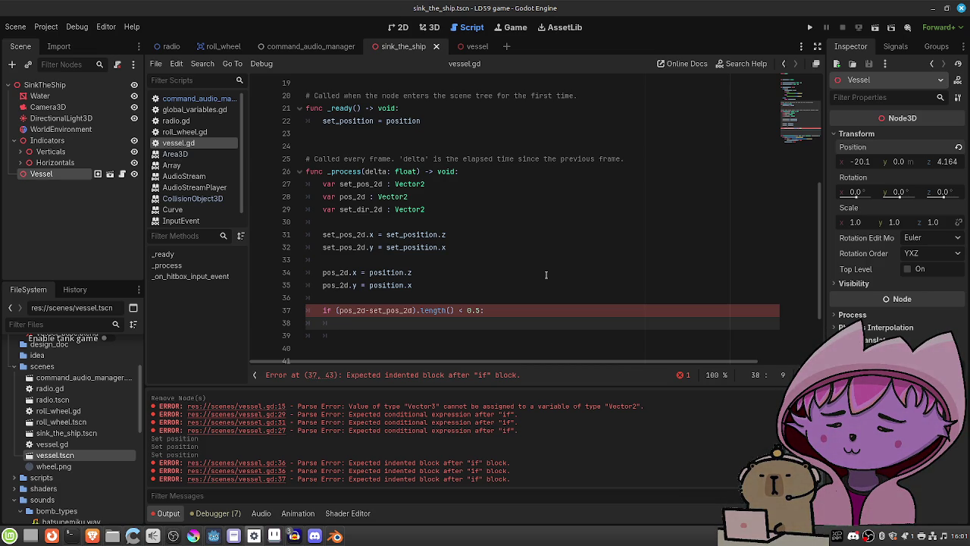
{"action": "type", "text": "set_"}
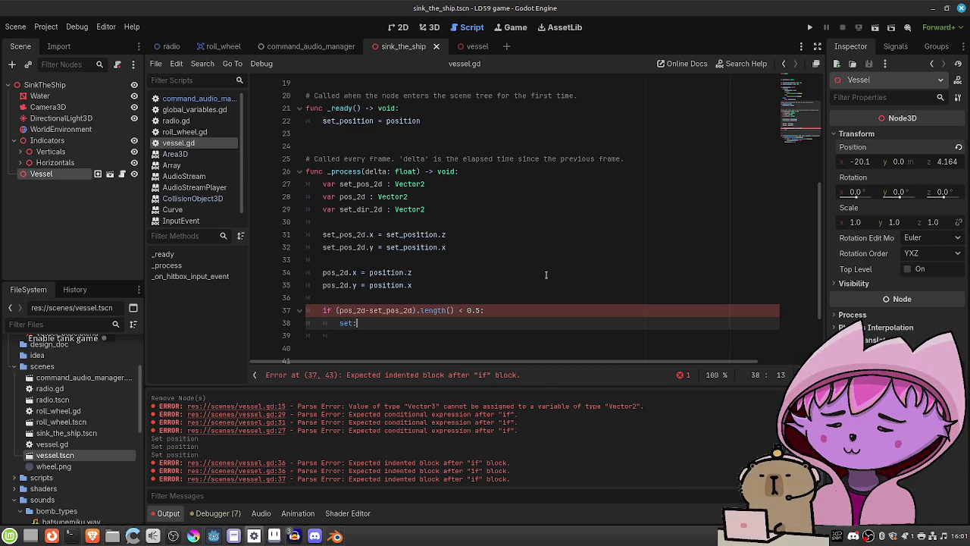
{"action": "type", "text": "p"}
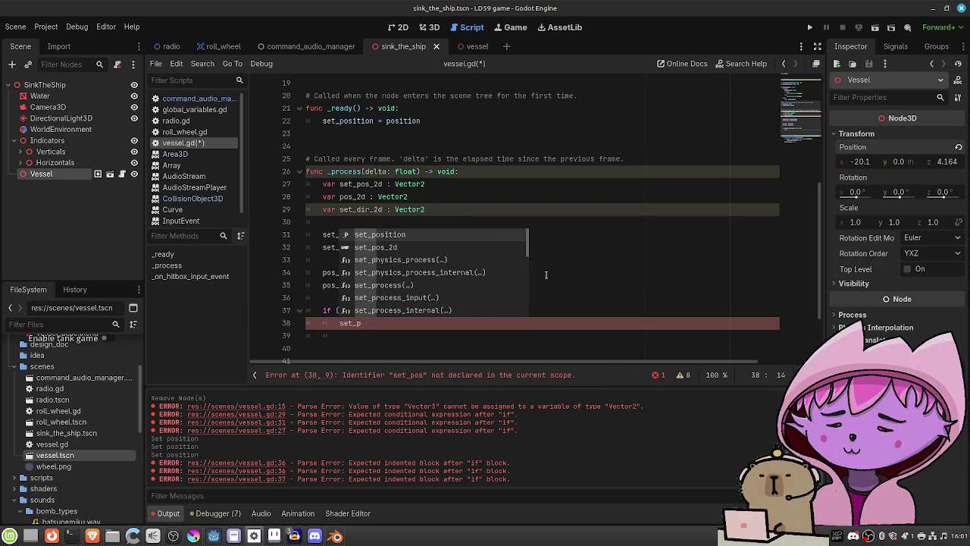
{"action": "key", "text": "BackSpace"}
{"action": "key", "text": "BackSpace"}
{"action": "key", "text": "BackSpace"}
{"action": "type", "text": "set_dir_2d"}
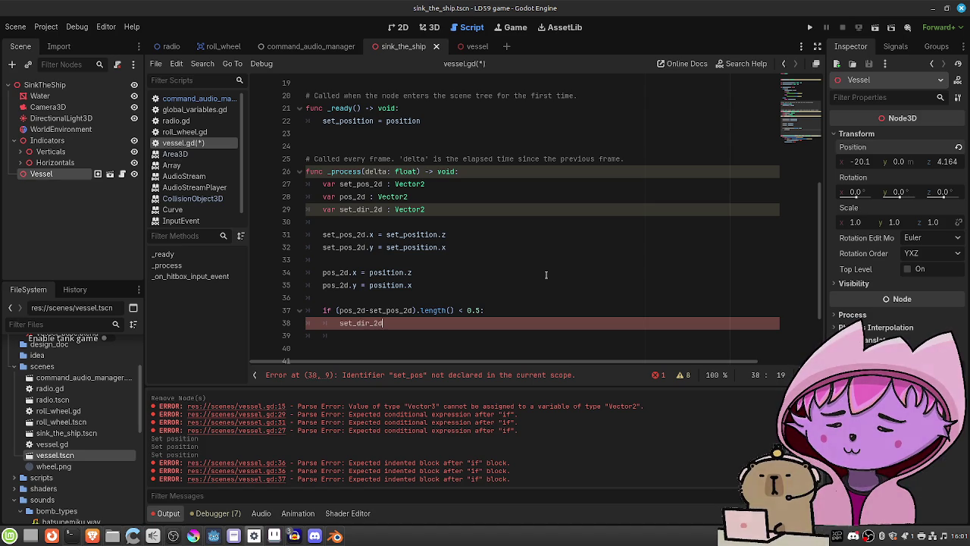
{"action": "type", "text": " ="}
{"action": "key", "text": "Escape"}
{"action": "type", "text": "set_pos_2d-pos_2d"}
{"action": "scroll", "coordinate": [522, 281], "scroll_direction": "up", "scroll_amount": 5}
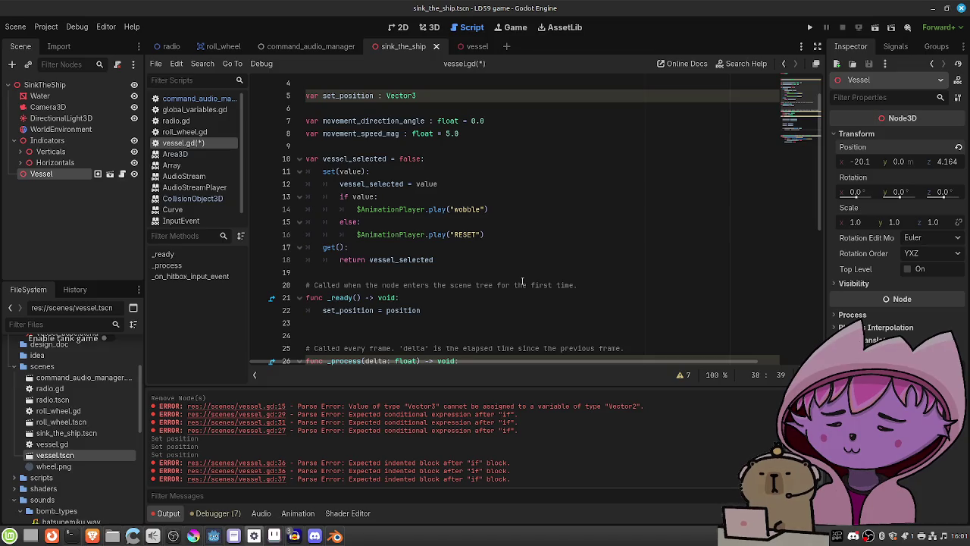
{"action": "scroll", "coordinate": [522, 282], "scroll_direction": "up", "scroll_amount": 1}
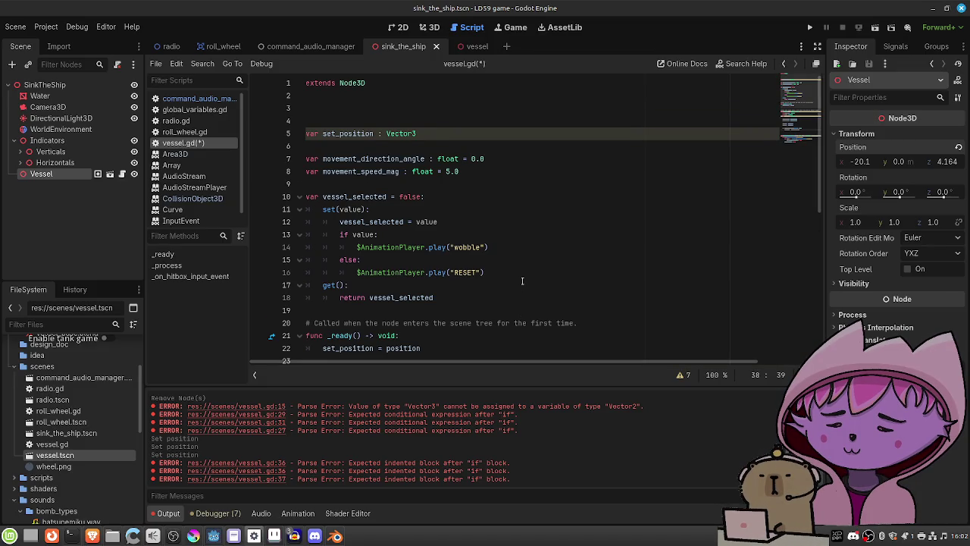
{"action": "scroll", "coordinate": [522, 281], "scroll_direction": "down", "scroll_amount": 5}
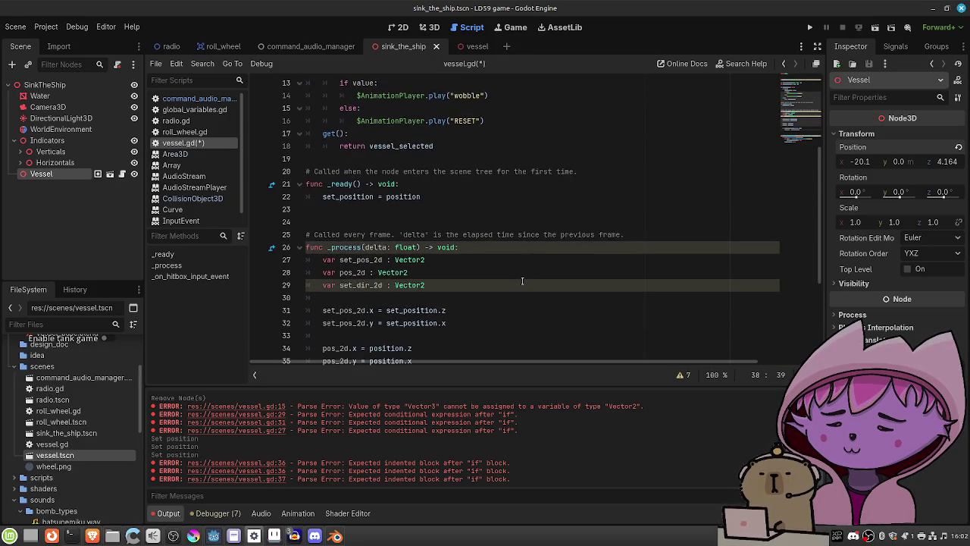
{"action": "scroll", "coordinate": [523, 281], "scroll_direction": "down", "scroll_amount": 1}
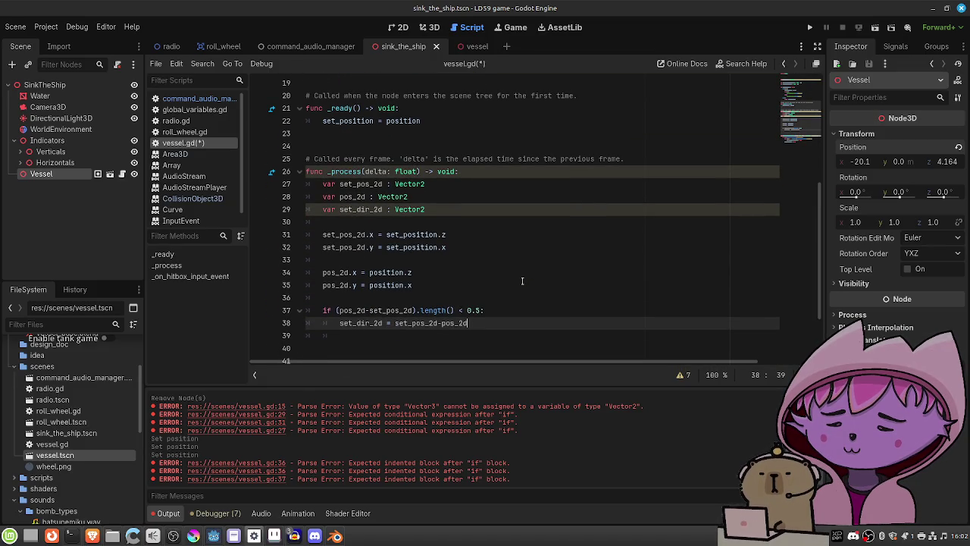
Step: Rename the variable to set_dir_angle_2d in its declaration and on line 38, removing the stray 'k'
{"action": "left_click", "coordinate": [384, 209]}
{"action": "type", "text": "_"}
{"action": "key", "text": "BackSpace"}
{"action": "key", "text": "BackSpace"}
{"action": "key", "text": "BackSpace"}
{"action": "type", "text": "angle_2d"}
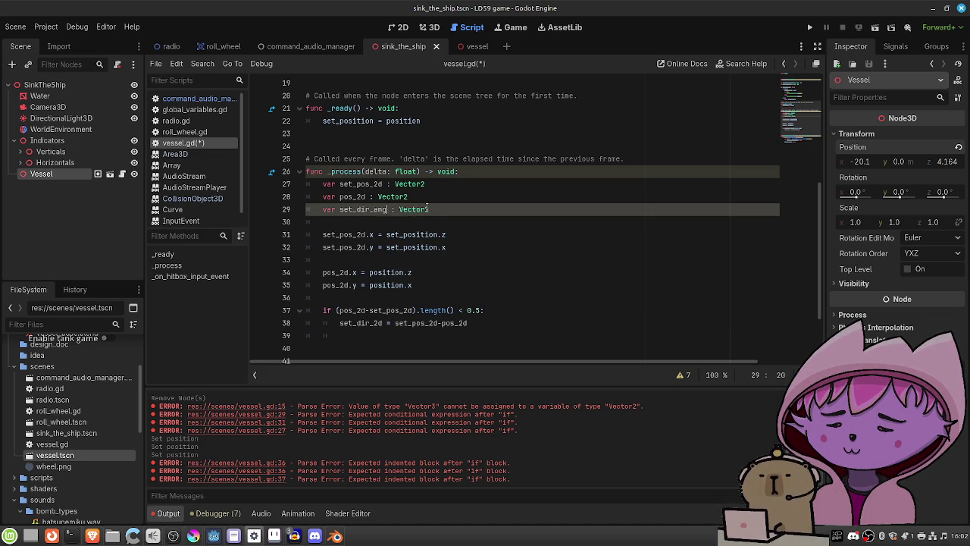
{"action": "left_click", "coordinate": [372, 323]}
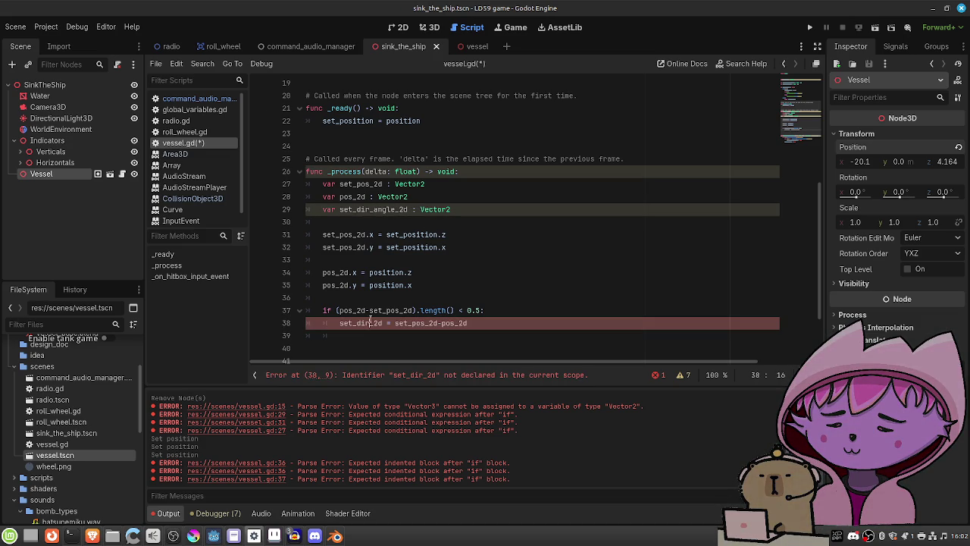
{"action": "type", "text": "angle_"}
{"action": "key", "text": "BackSpace"}
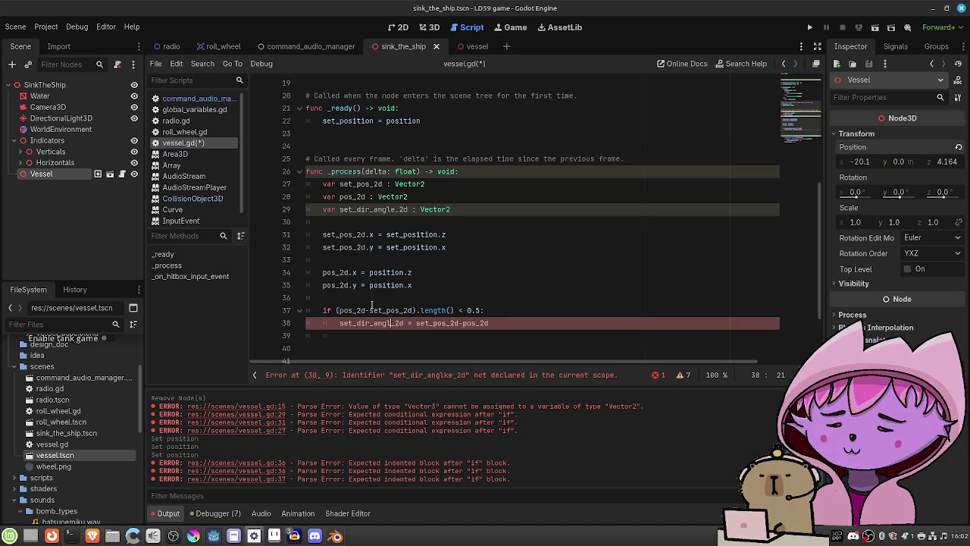
Step: Wrap set_pos_2d-pos_2d in parentheses on line 38
{"action": "key", "text": "Right"}
{"action": "key", "text": "Right"}
{"action": "key", "text": "Right"}
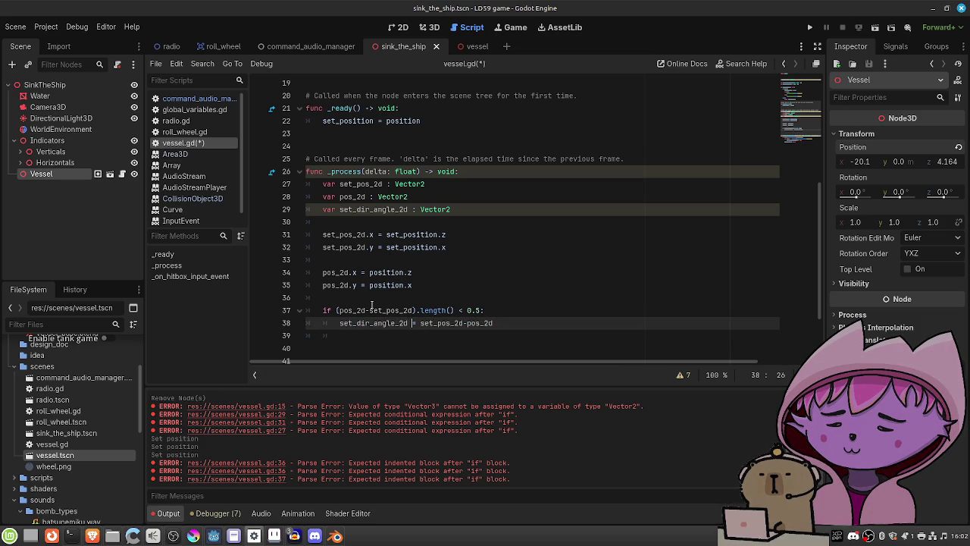
{"action": "type", "text": "("}
{"action": "key", "text": "End"}
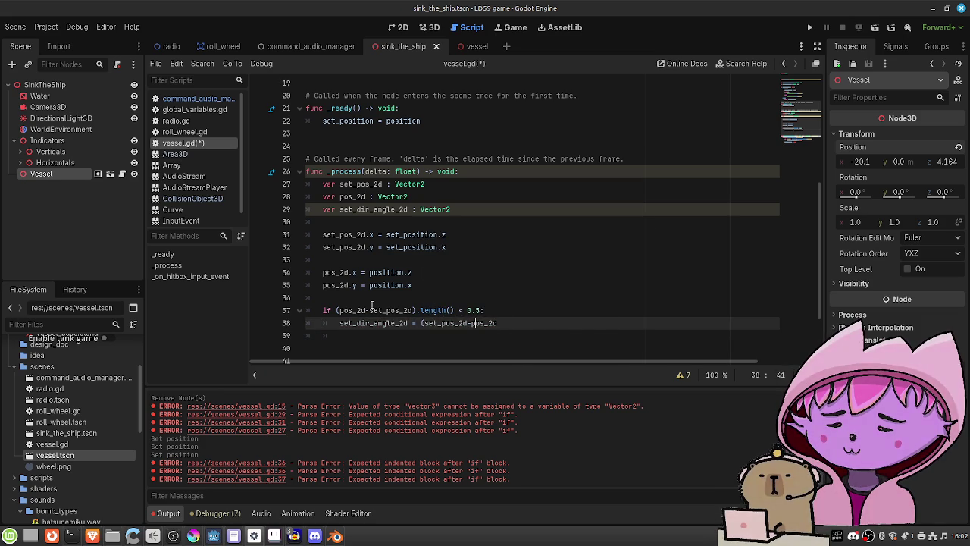
{"action": "type", "text": ")"}
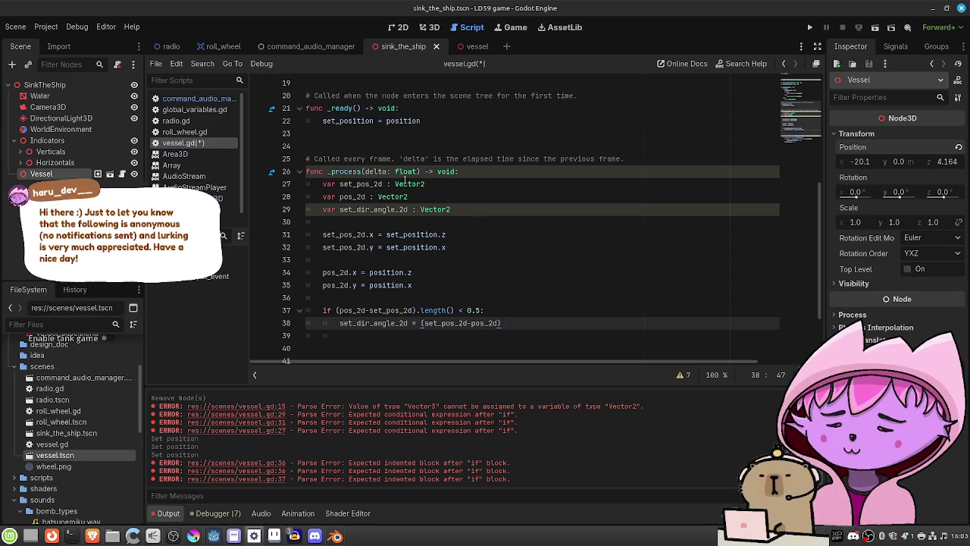
{"action": "mouse_move", "coordinate": [412, 231]}
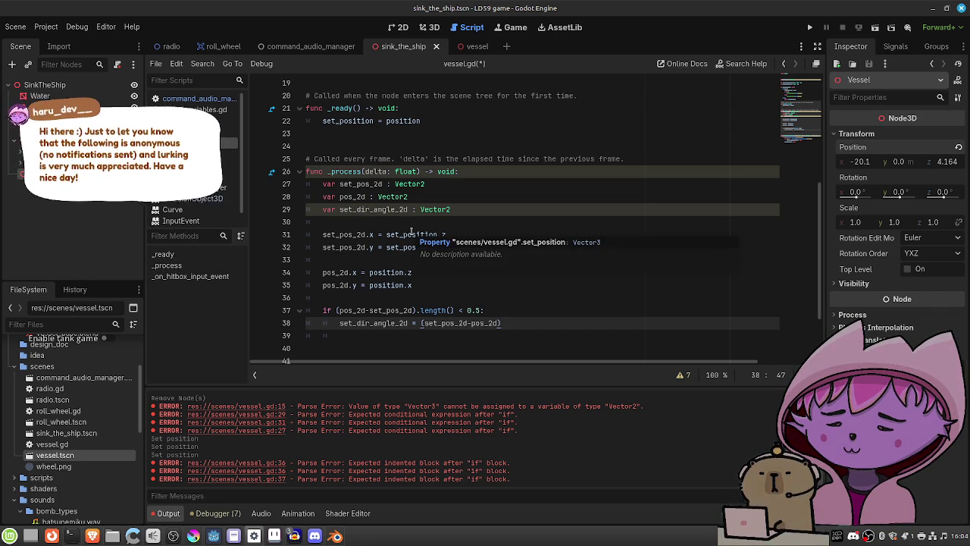
{"action": "mouse_move", "coordinate": [417, 124]}
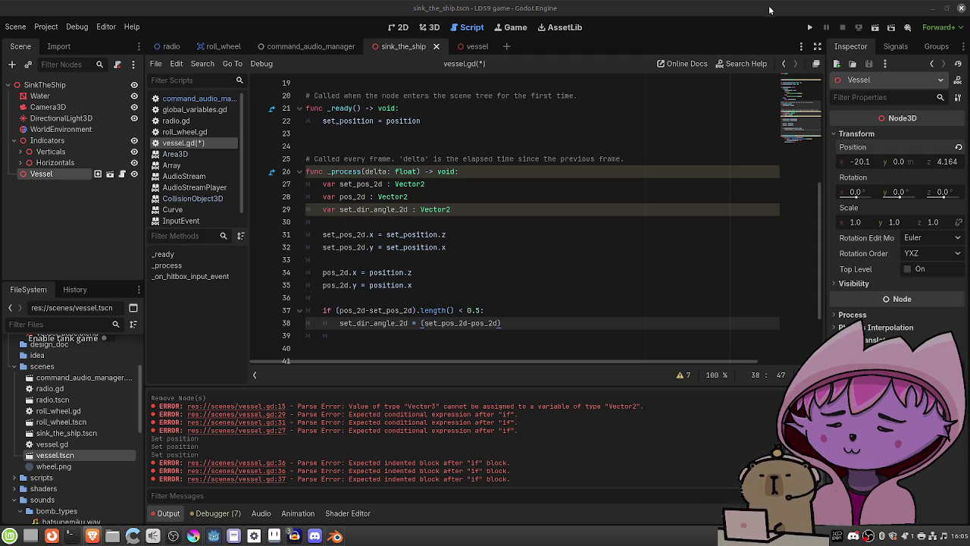
Step: Minimize the Godot editor and the text editor, selecting the Godot 3.4 stable launcher
{"action": "left_click", "coordinate": [936, 9]}
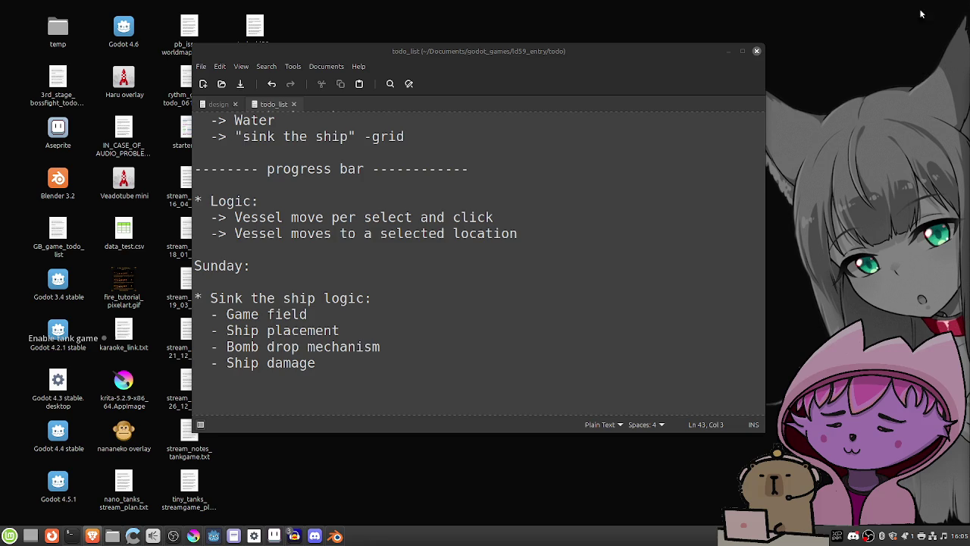
{"action": "left_click", "coordinate": [726, 49]}
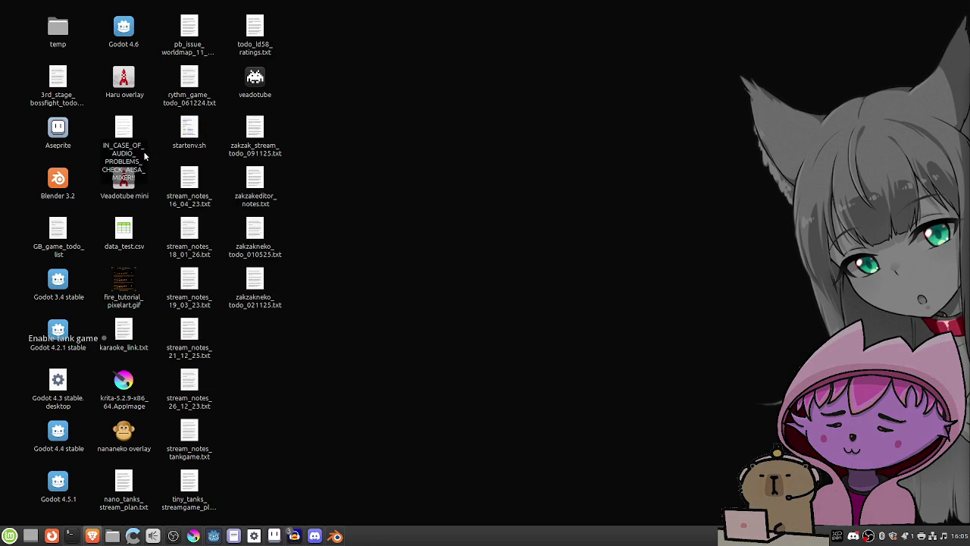
{"action": "left_click", "coordinate": [58, 282]}
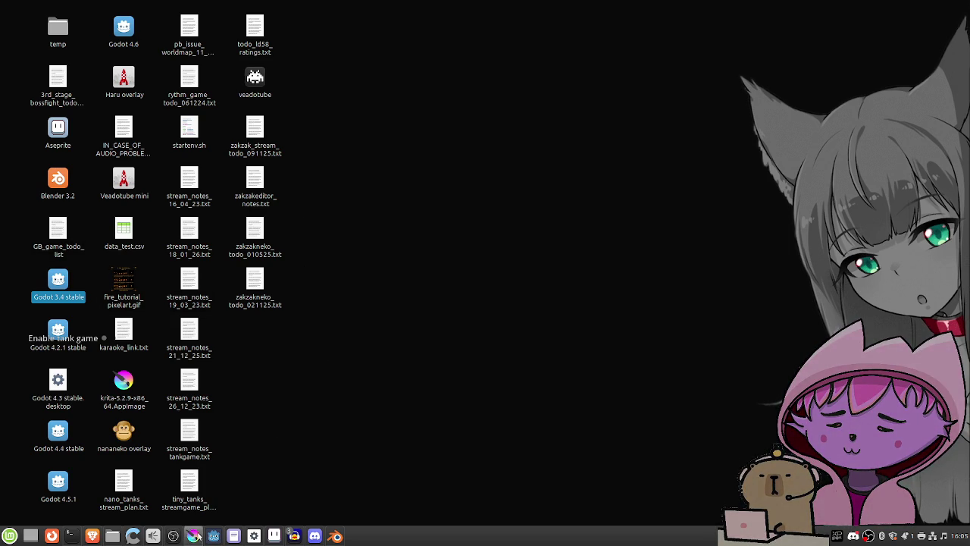
Step: Briefly restore and re-hide the Krita sketch, then close an Audacity window from the taskbar
{"action": "left_click", "coordinate": [193, 536]}
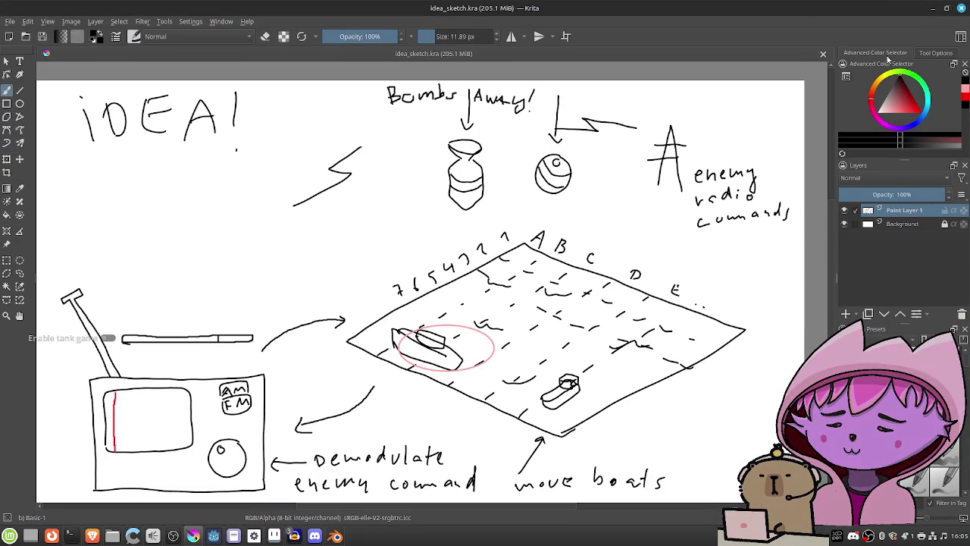
{"action": "key", "text": "super+d"}
{"action": "left_click", "coordinate": [303, 376]}
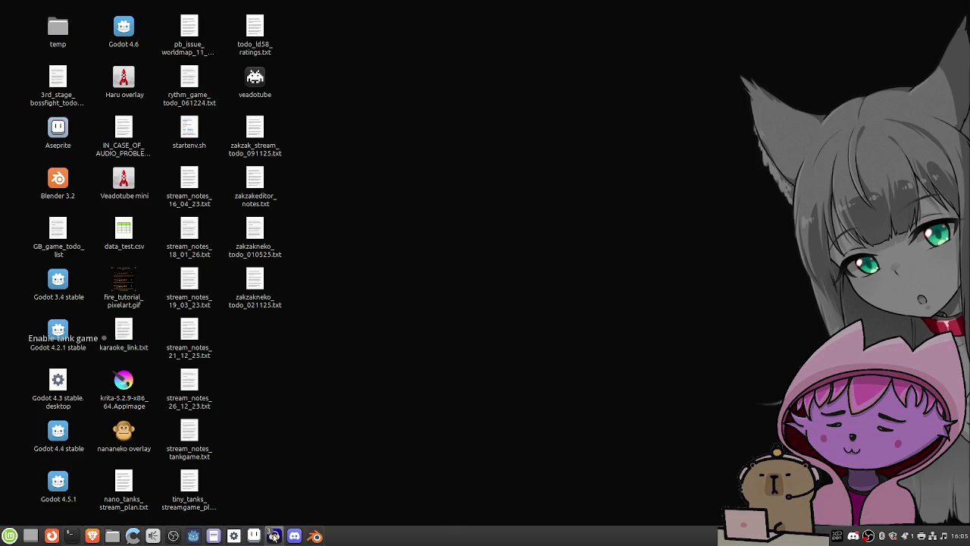
{"action": "mouse_move", "coordinate": [274, 535]}
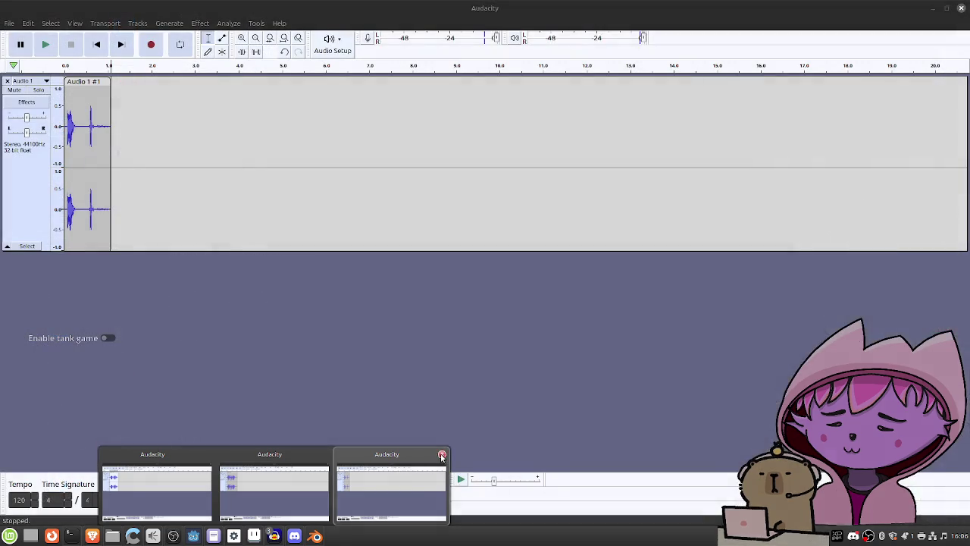
{"action": "left_click", "coordinate": [442, 456]}
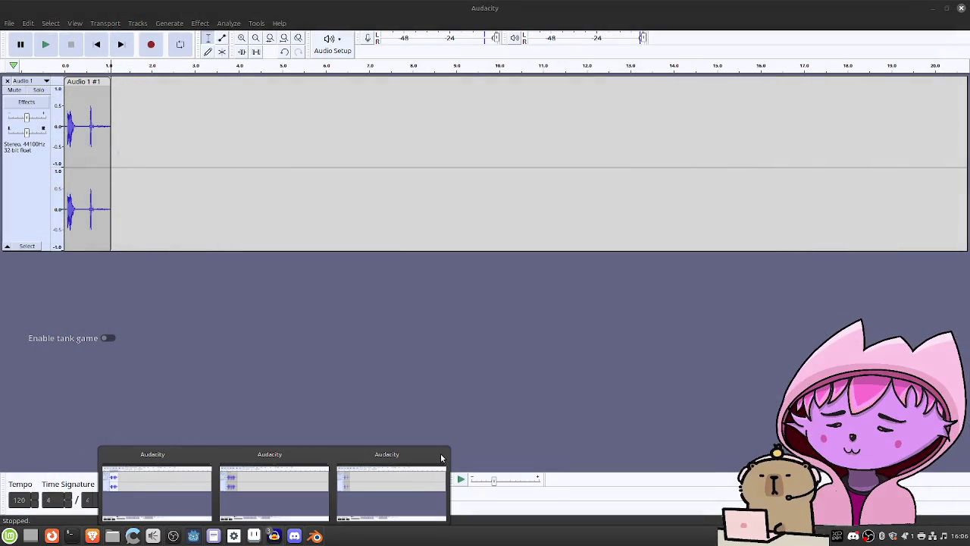
Step: Close the remaining untitled Audacity windows from the taskbar previews, discarding each one's changes
{"action": "left_click", "coordinate": [443, 307]}
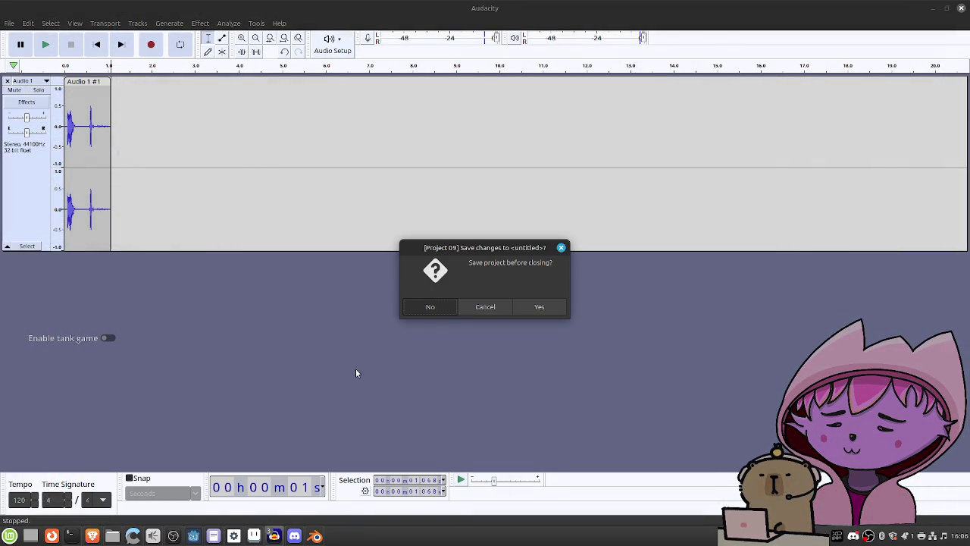
{"action": "mouse_move", "coordinate": [275, 537]}
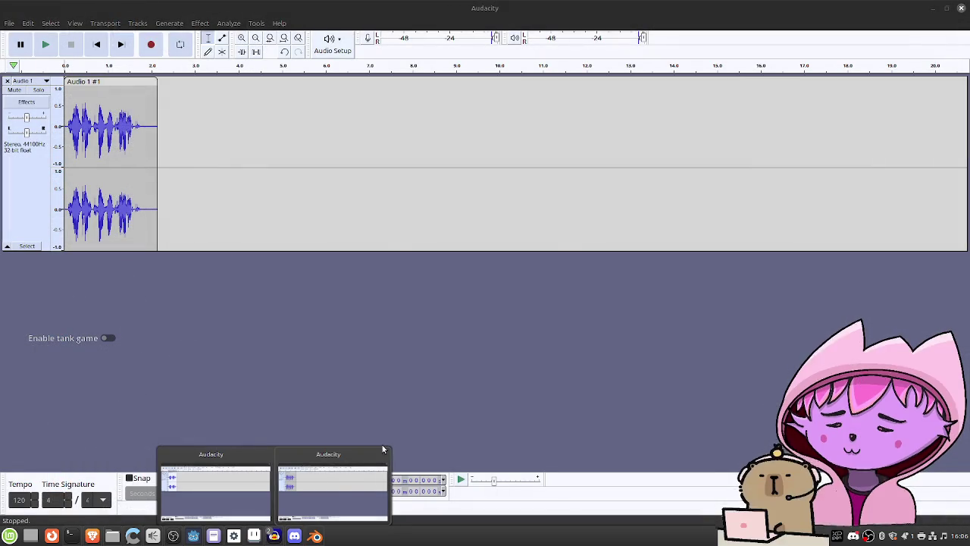
{"action": "left_click", "coordinate": [383, 453]}
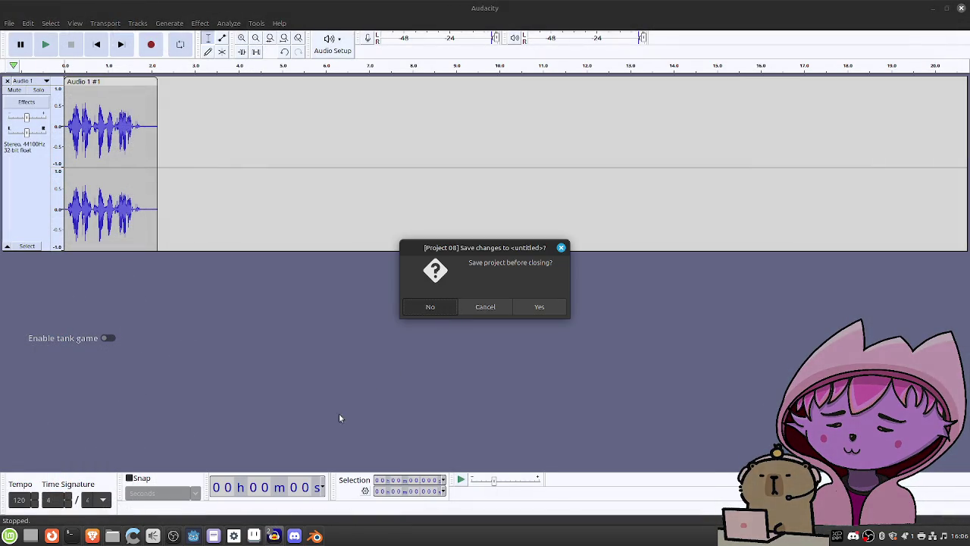
{"action": "mouse_move", "coordinate": [274, 531]}
{"action": "left_click", "coordinate": [384, 454]}
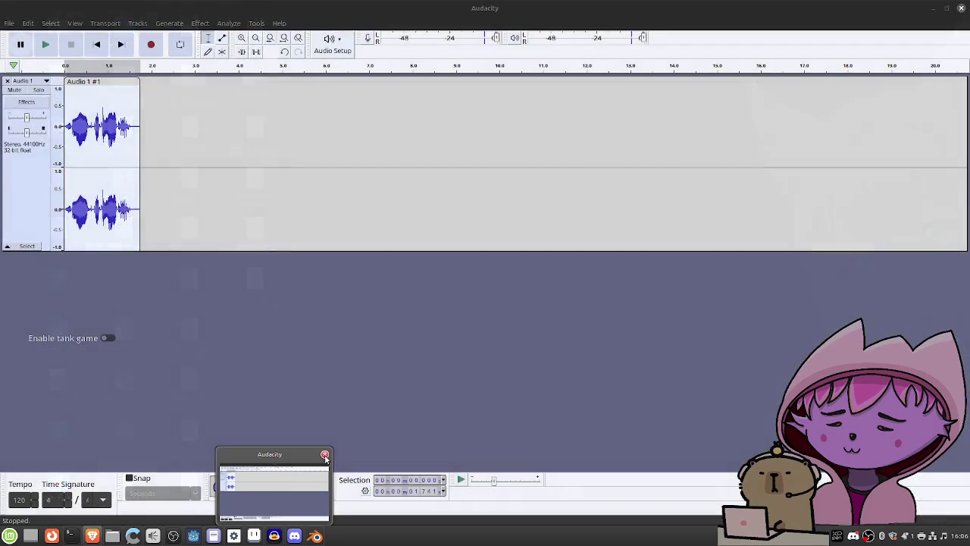
{"action": "left_click", "coordinate": [324, 454]}
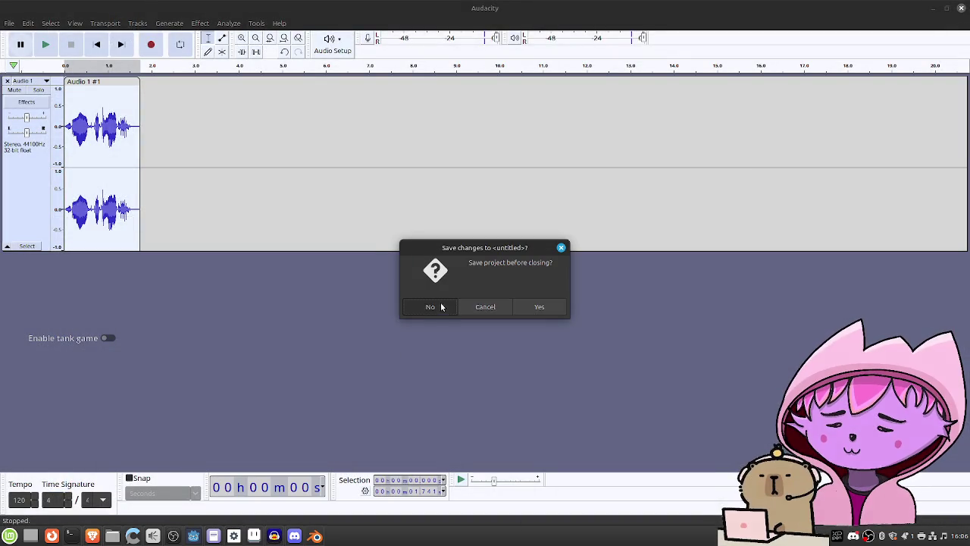
{"action": "left_click", "coordinate": [435, 306]}
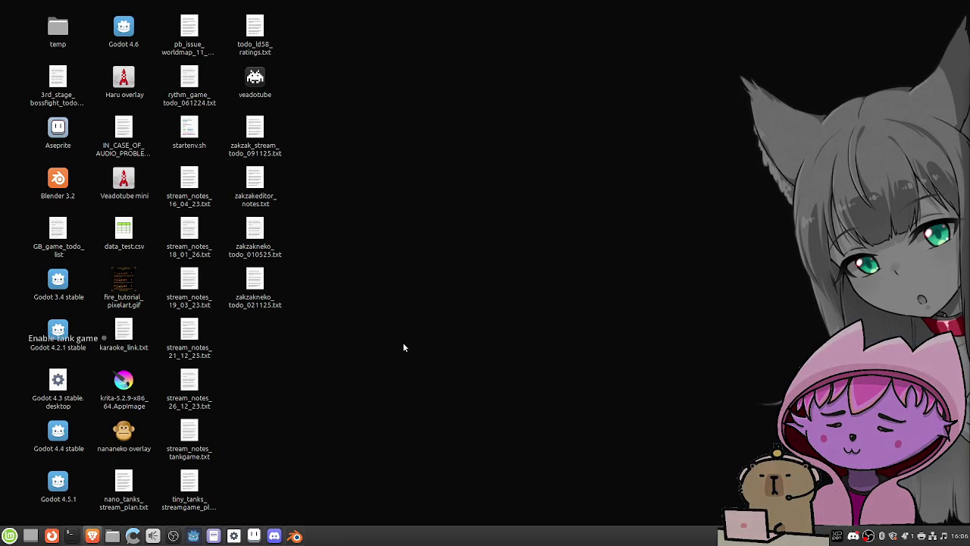
Step: Launch Godot 3.4 stable from the desktop and open the Professor Bubbles project
{"action": "double_click", "coordinate": [59, 280]}
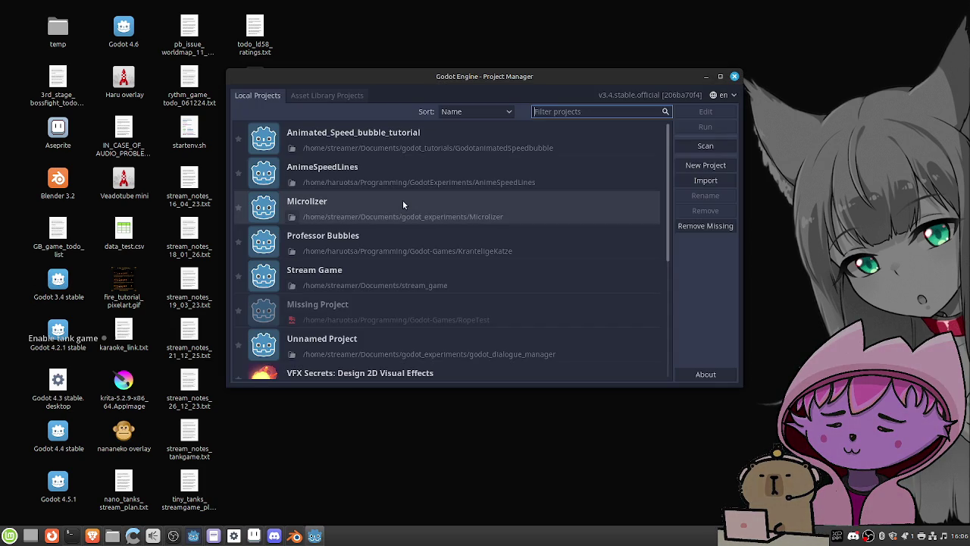
{"action": "double_click", "coordinate": [361, 238]}
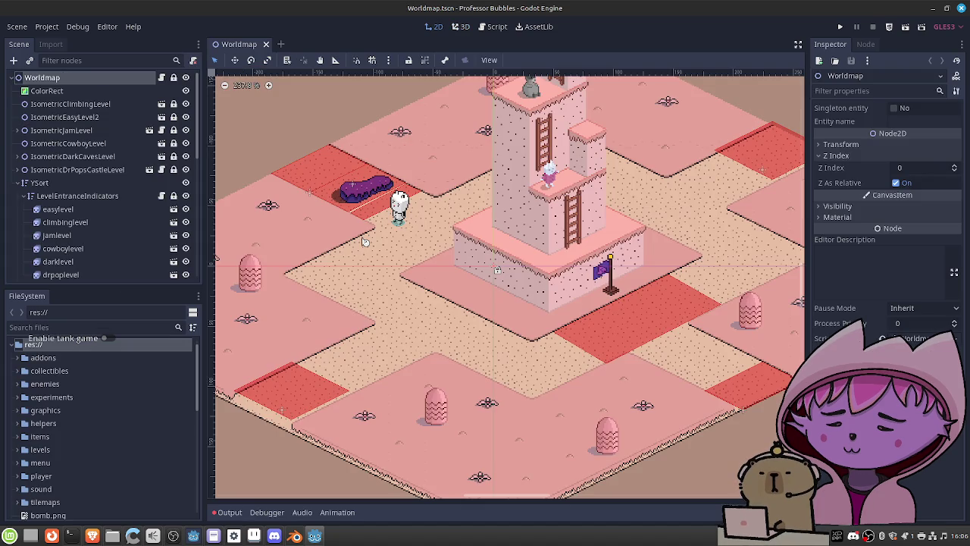
Step: Filter files by 'cowb', open cowboy.tscn and cowboy.gd, then the missile_projectile scene and script
{"action": "left_click", "coordinate": [97, 328]}
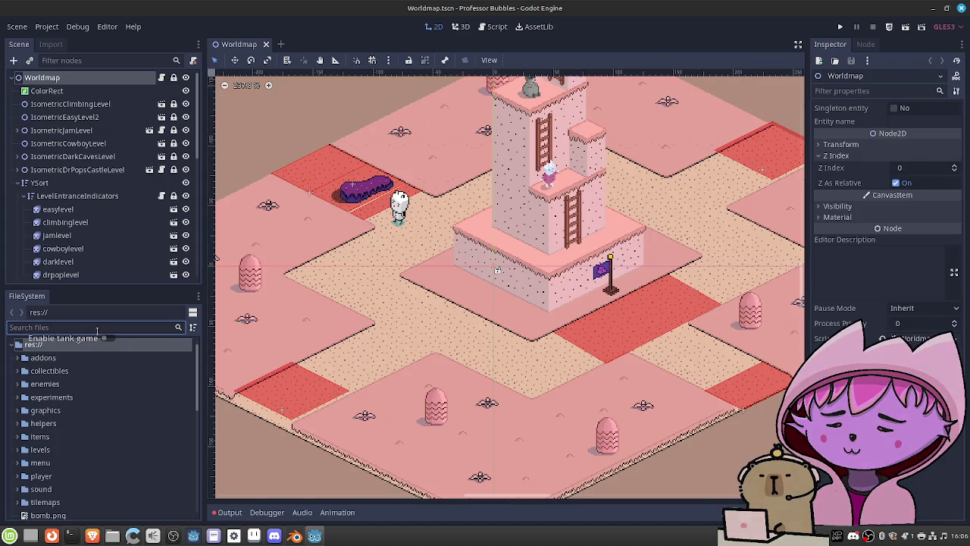
{"action": "type", "text": "cowb"}
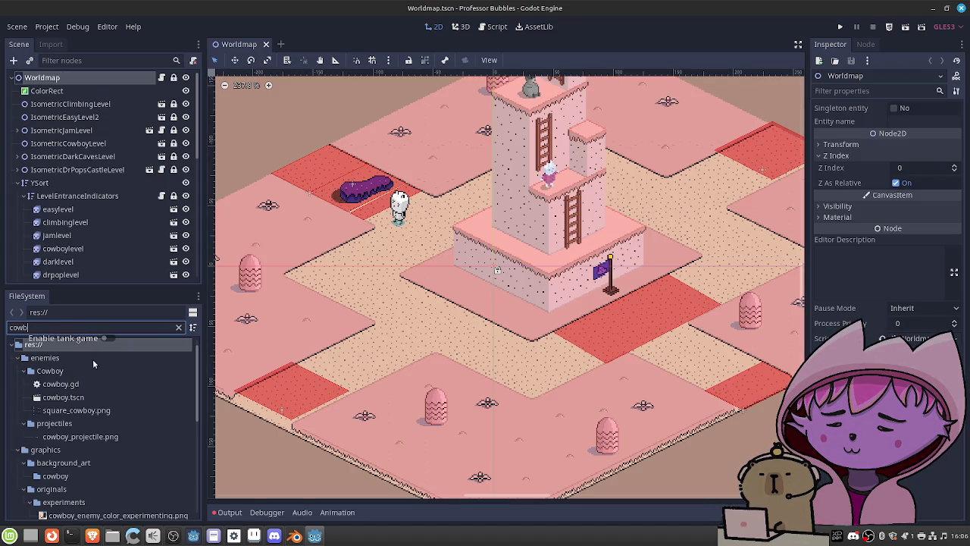
{"action": "double_click", "coordinate": [75, 394]}
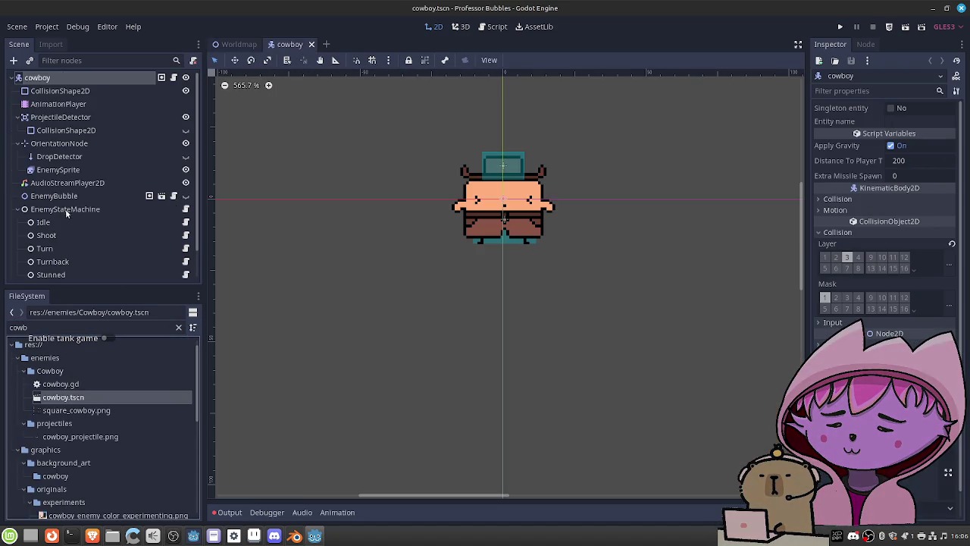
{"action": "double_click", "coordinate": [76, 384]}
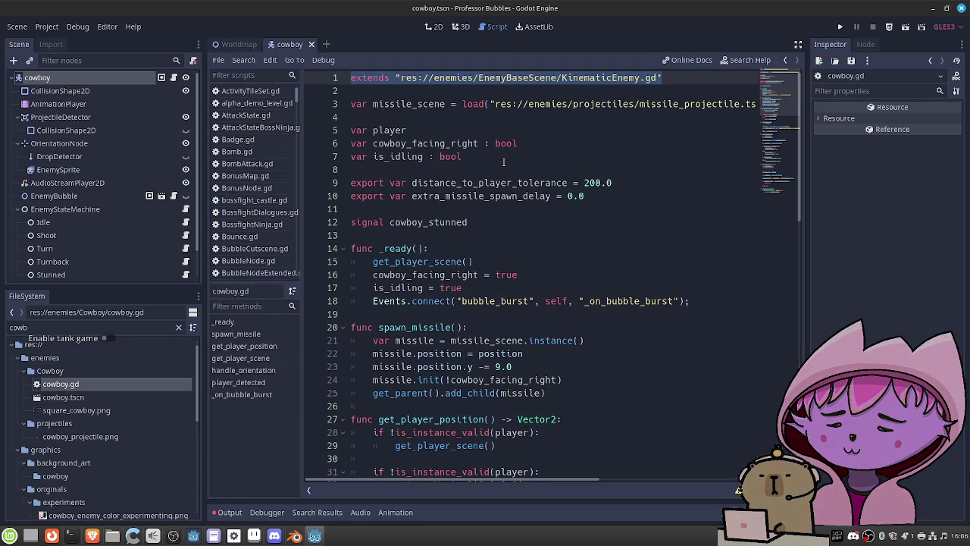
{"action": "left_click", "coordinate": [618, 105], "text": "ctrl"}
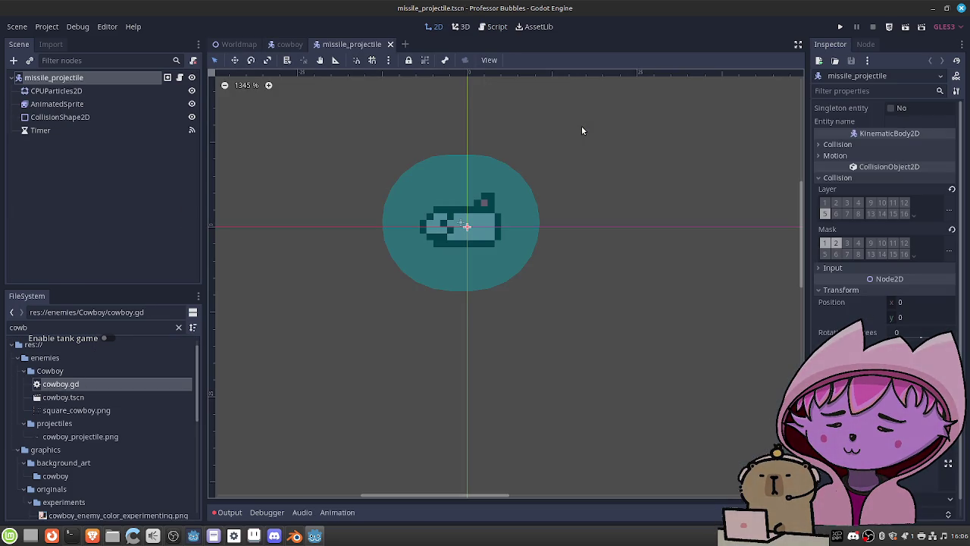
{"action": "left_click", "coordinate": [168, 78]}
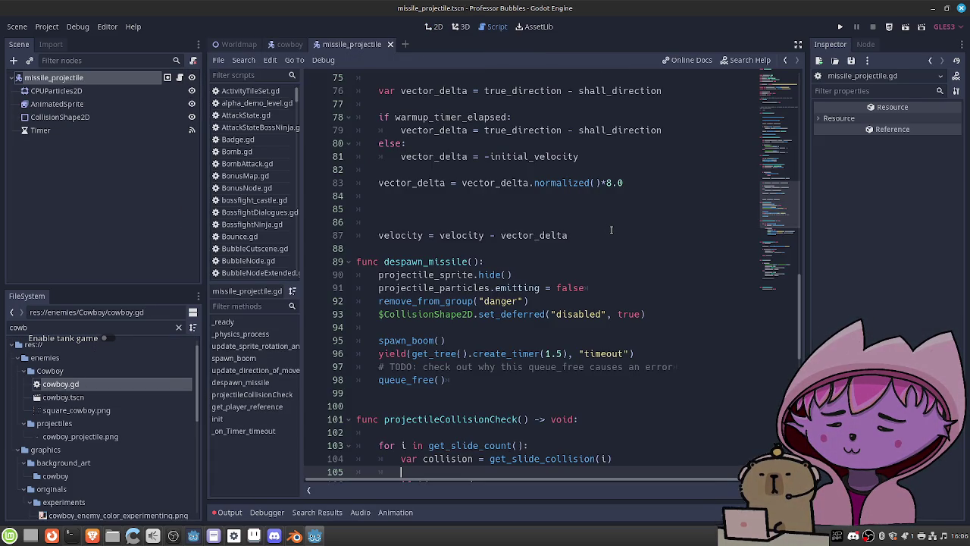
Step: Scroll missile_projectile.gd to update_direction_of_movement_with_vectors, then bring up the application menu
{"action": "scroll", "coordinate": [618, 258], "scroll_direction": "up", "scroll_amount": 5}
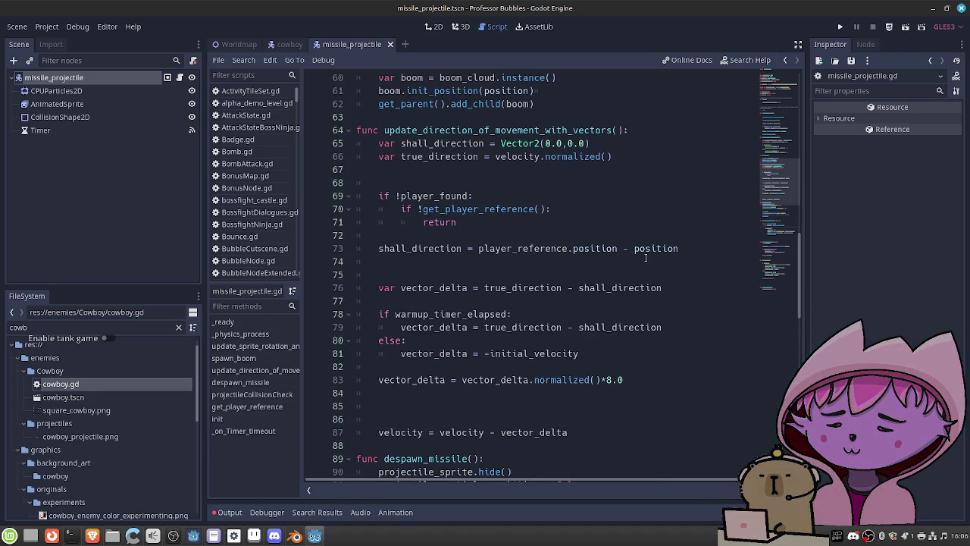
{"action": "scroll", "coordinate": [644, 258], "scroll_direction": "up", "scroll_amount": 7}
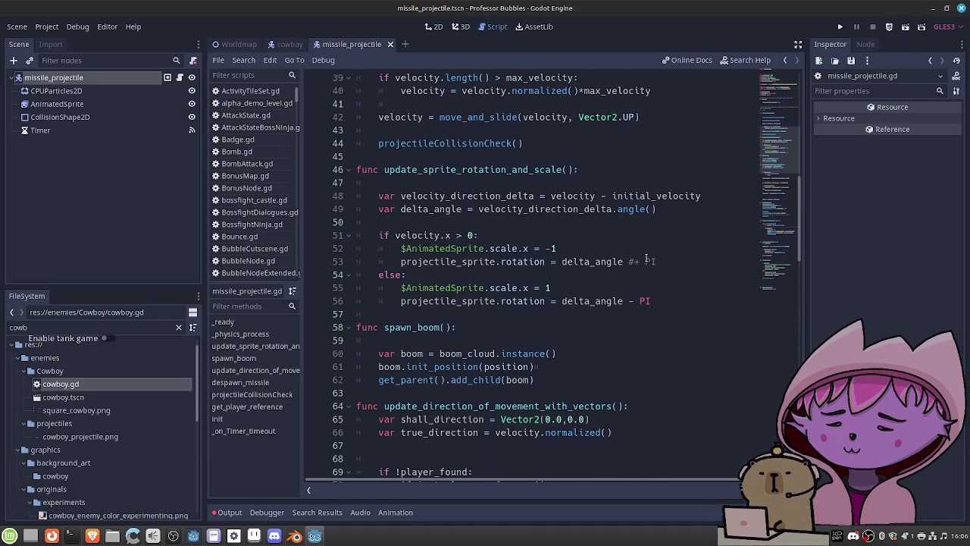
{"action": "scroll", "coordinate": [646, 260], "scroll_direction": "up", "scroll_amount": 6}
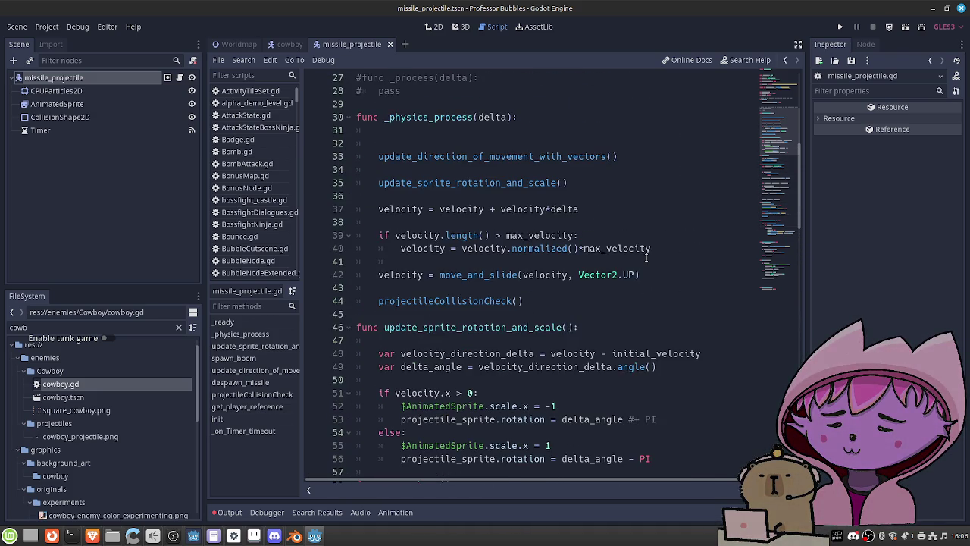
{"action": "scroll", "coordinate": [646, 258], "scroll_direction": "down", "scroll_amount": 1}
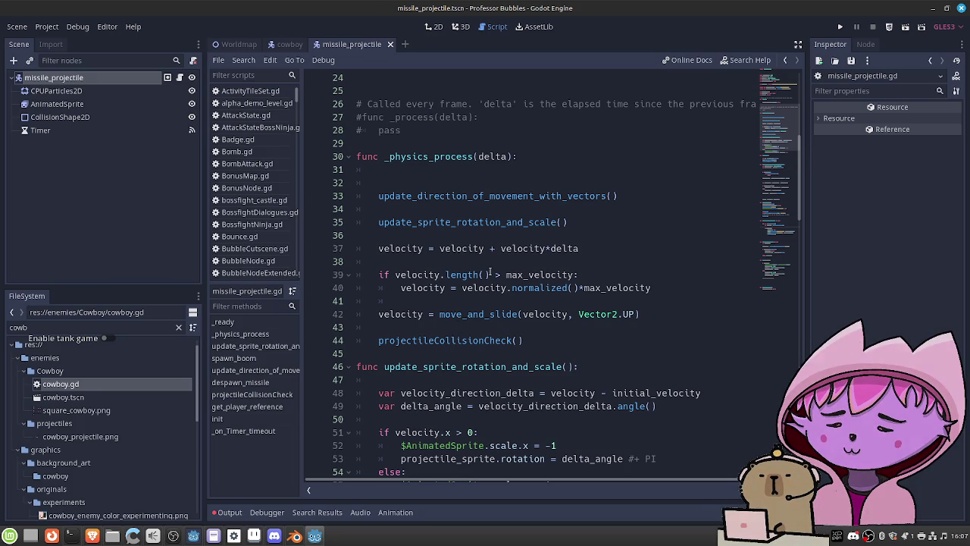
{"action": "scroll", "coordinate": [489, 271], "scroll_direction": "down", "scroll_amount": 3}
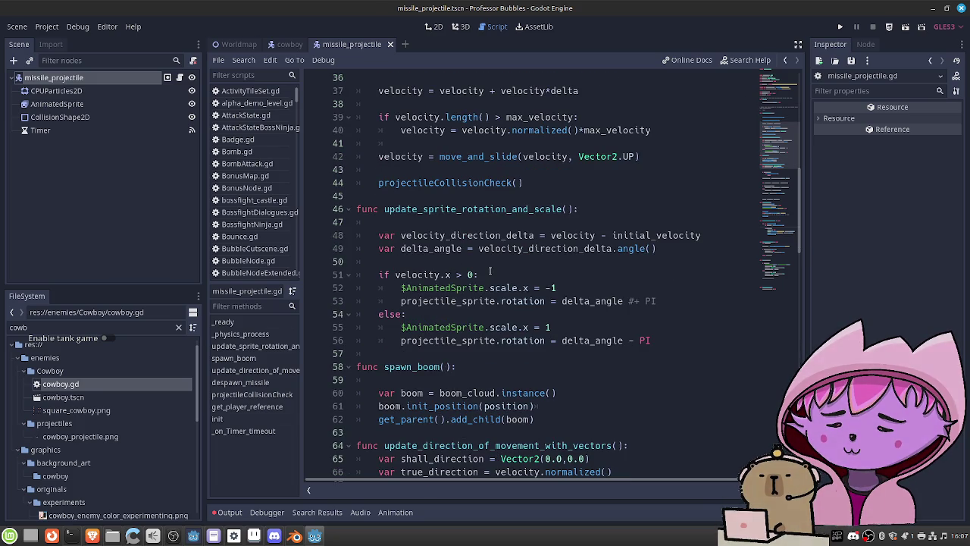
{"action": "scroll", "coordinate": [485, 264], "scroll_direction": "down", "scroll_amount": 7}
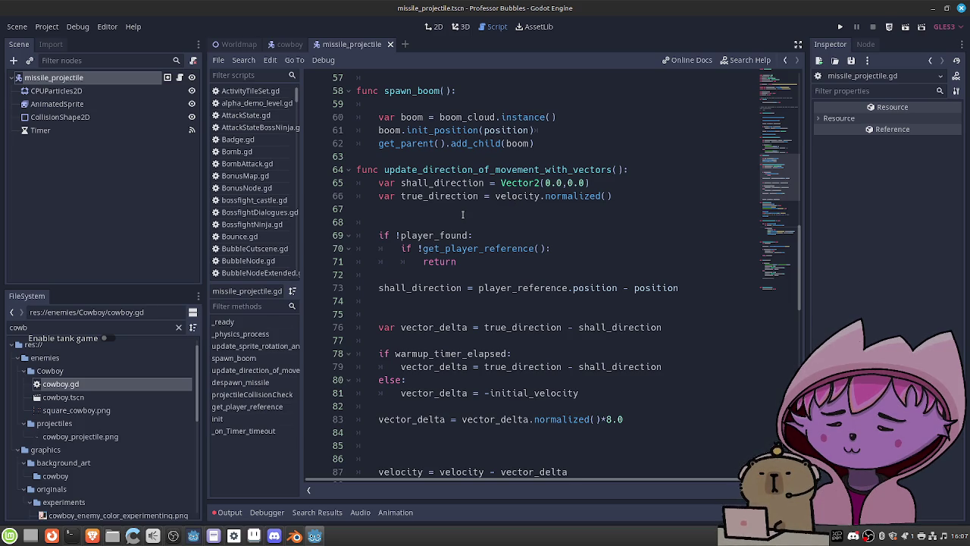
{"action": "scroll", "coordinate": [462, 214], "scroll_direction": "down", "scroll_amount": 1}
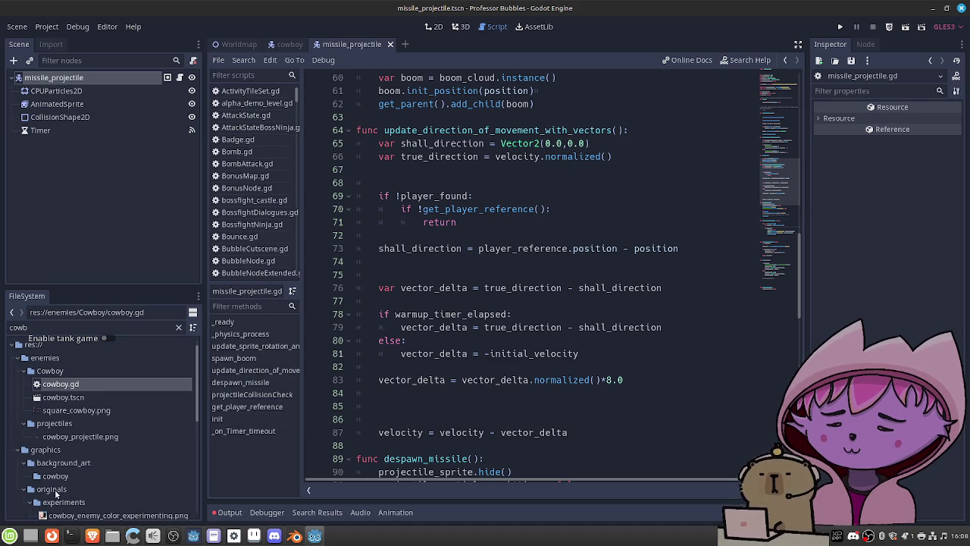
{"action": "left_click", "coordinate": [10, 535]}
Step: Launch xed and move it aside, select steering lines 65–87, and close the old editor
{"action": "type", "text": "xed"}
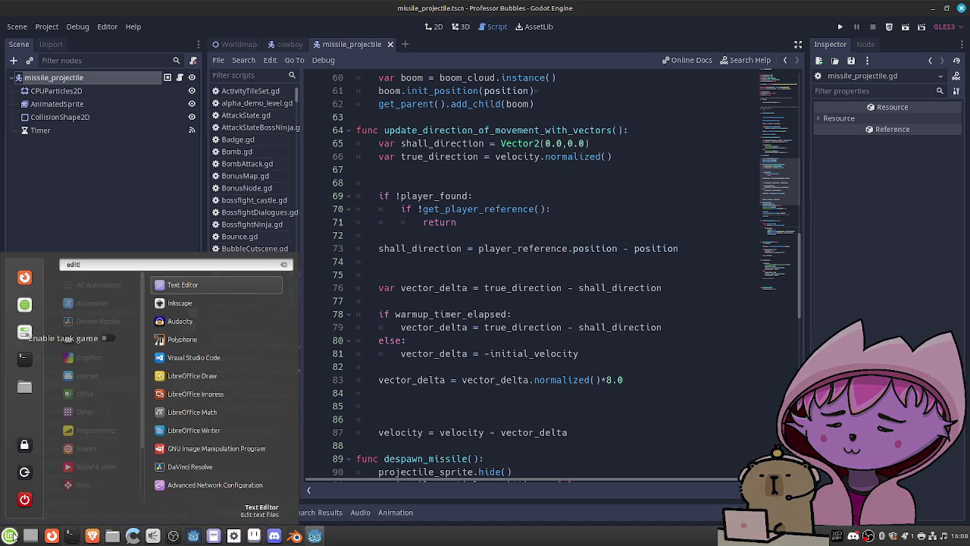
{"action": "key", "text": "Return"}
{"action": "mouse_move", "coordinate": [366, 50]}
{"action": "left_mouse_down"}
{"action": "mouse_move", "coordinate": [625, 28]}
{"action": "mouse_move", "coordinate": [830, 89]}
{"action": "mouse_move", "coordinate": [969, 98]}
{"action": "left_mouse_up"}
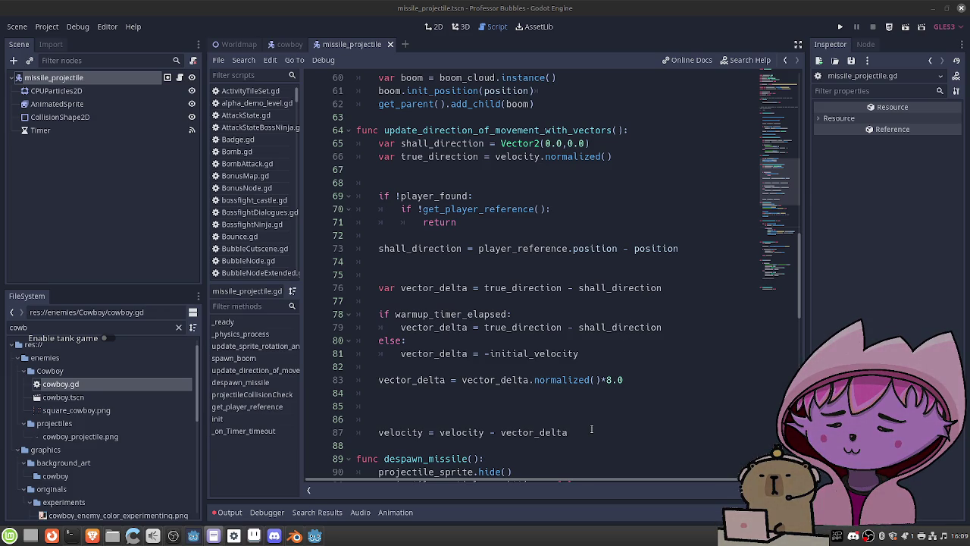
{"action": "mouse_move", "coordinate": [579, 434]}
{"action": "left_mouse_down"}
{"action": "mouse_move", "coordinate": [541, 353]}
{"action": "mouse_move", "coordinate": [358, 169]}
{"action": "mouse_move", "coordinate": [400, 143]}
{"action": "mouse_move", "coordinate": [379, 144]}
{"action": "left_mouse_up"}
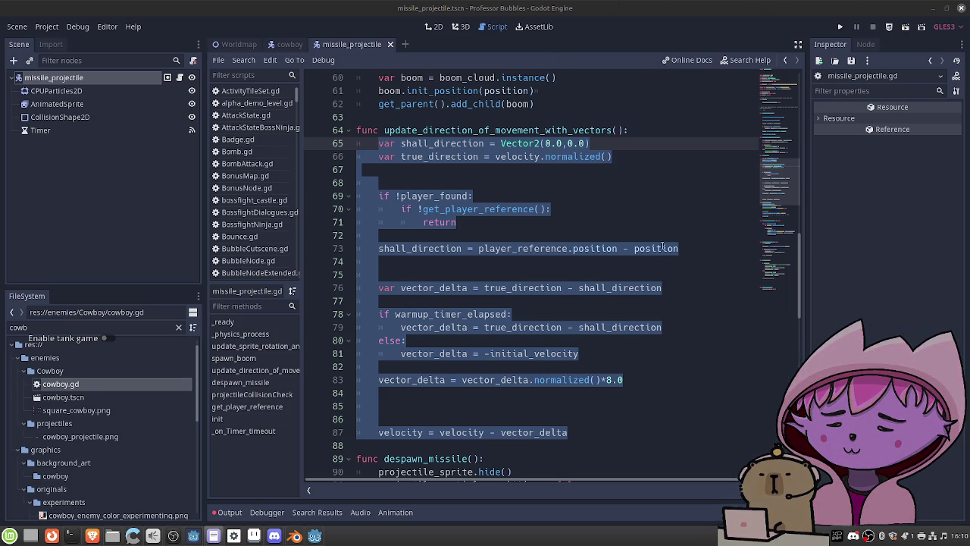
{"action": "left_click", "coordinate": [960, 7]}
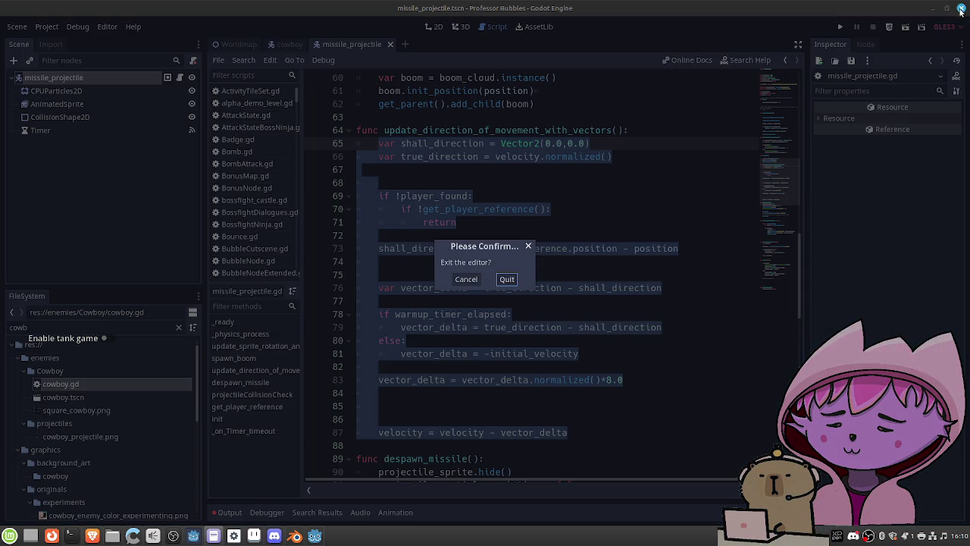
Step: Quit the Professor Bubbles editor, return to the LD59 vessel.gd, then switch to the xed notes
{"action": "left_click", "coordinate": [507, 280]}
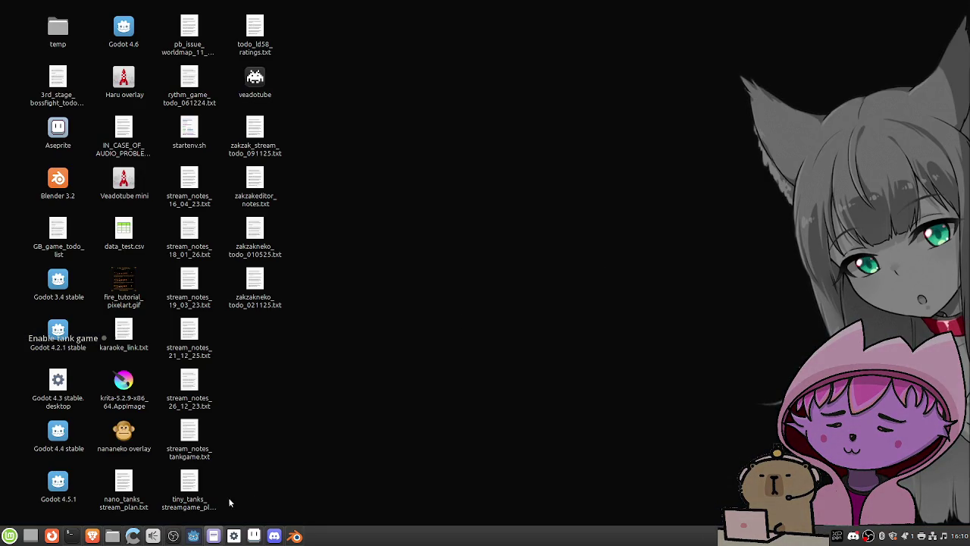
{"action": "left_click", "coordinate": [233, 536]}
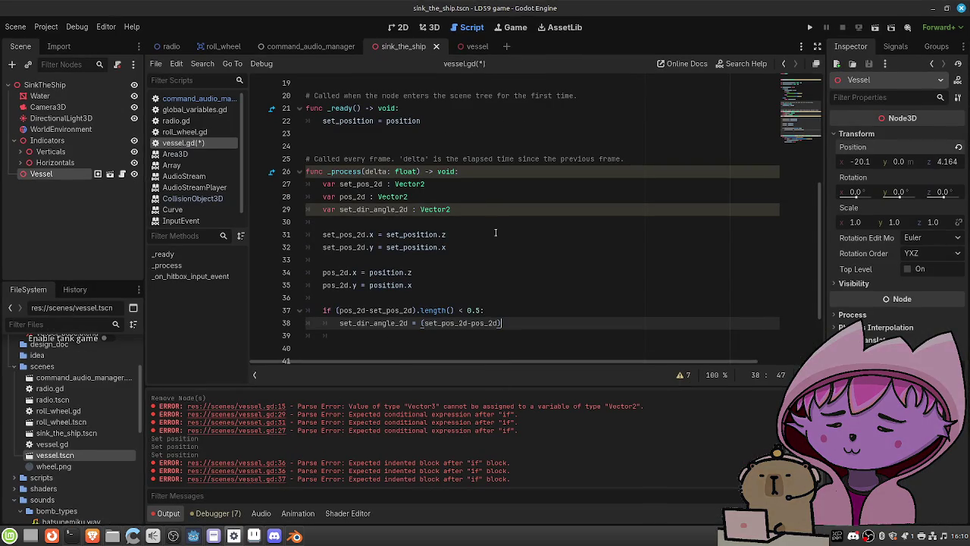
{"action": "left_click", "coordinate": [496, 222]}
{"action": "scroll", "coordinate": [490, 225], "scroll_direction": "down", "scroll_amount": 2}
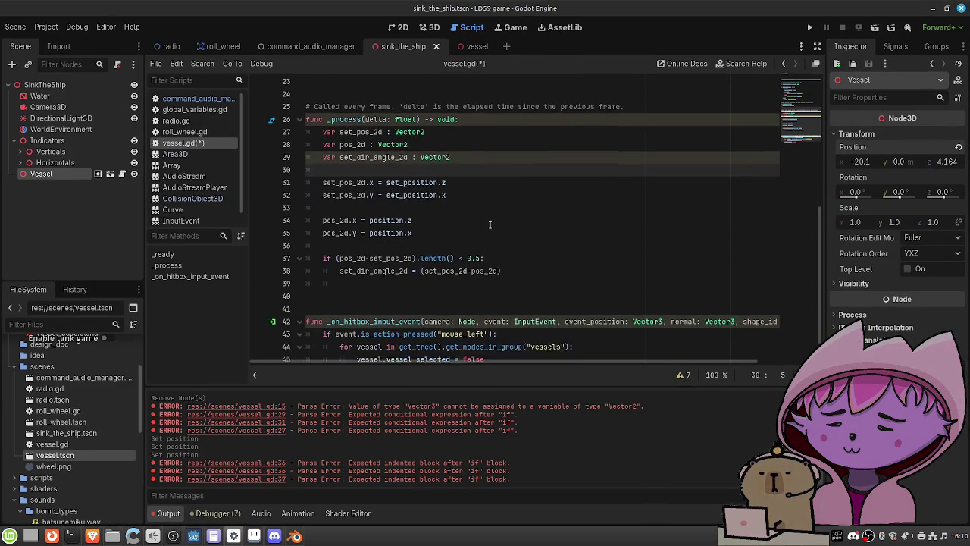
{"action": "scroll", "coordinate": [489, 225], "scroll_direction": "down", "scroll_amount": 1}
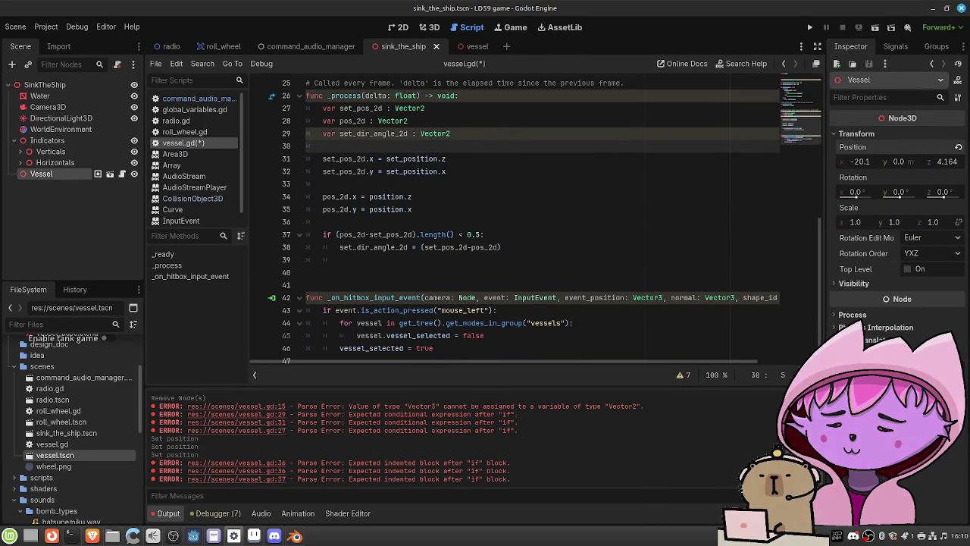
{"action": "key", "text": "alt+Tab"}
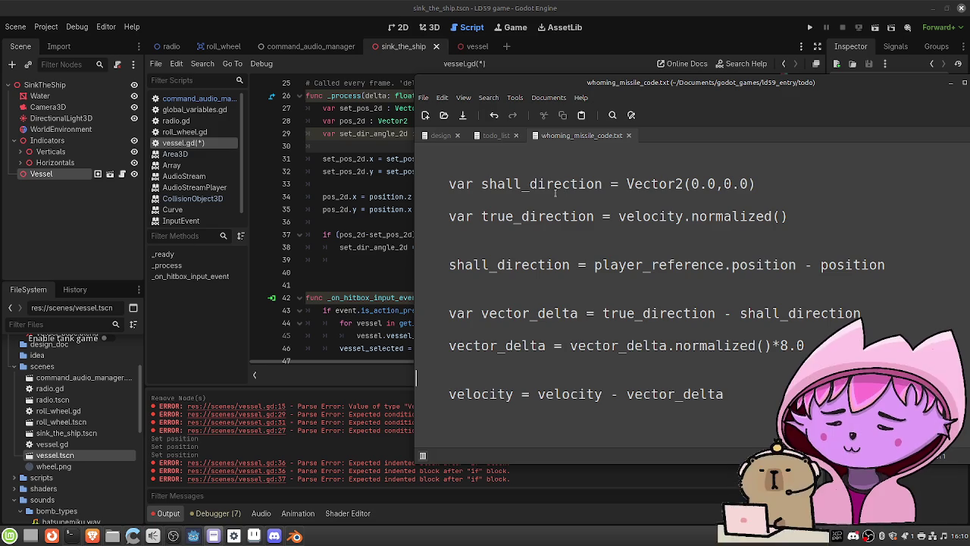
Step: Slide the missile-steering notes window off the right edge and select set_dir_angle_2d on line 29
{"action": "left_click_drag", "start_coordinate": [606, 85], "coordinate": [713, 85]}
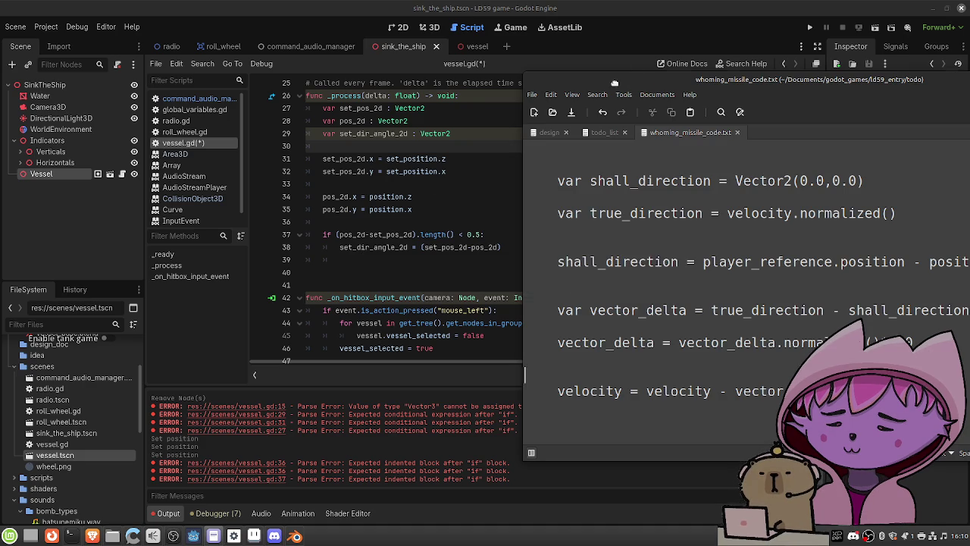
{"action": "left_click_drag", "start_coordinate": [615, 82], "coordinate": [969, 79]}
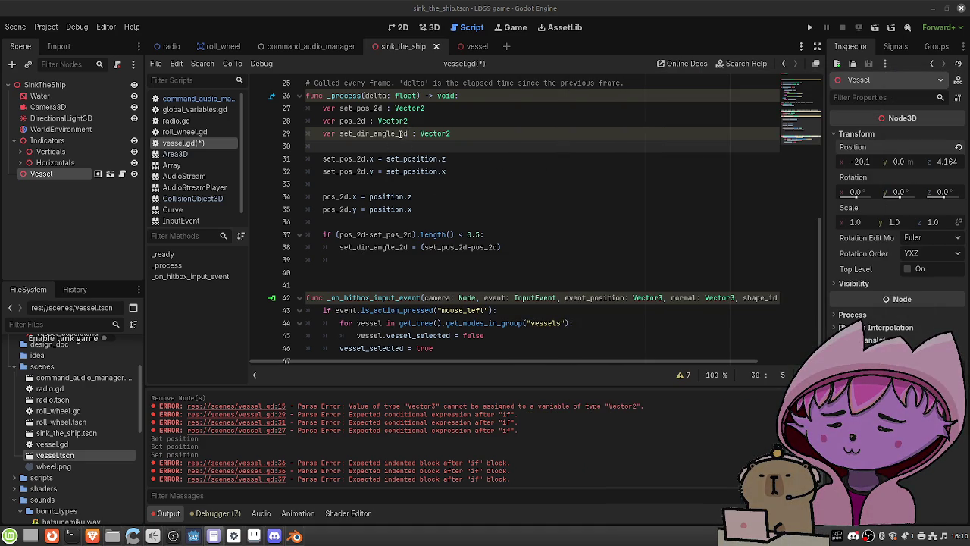
{"action": "left_click_drag", "start_coordinate": [407, 133], "coordinate": [340, 133]}
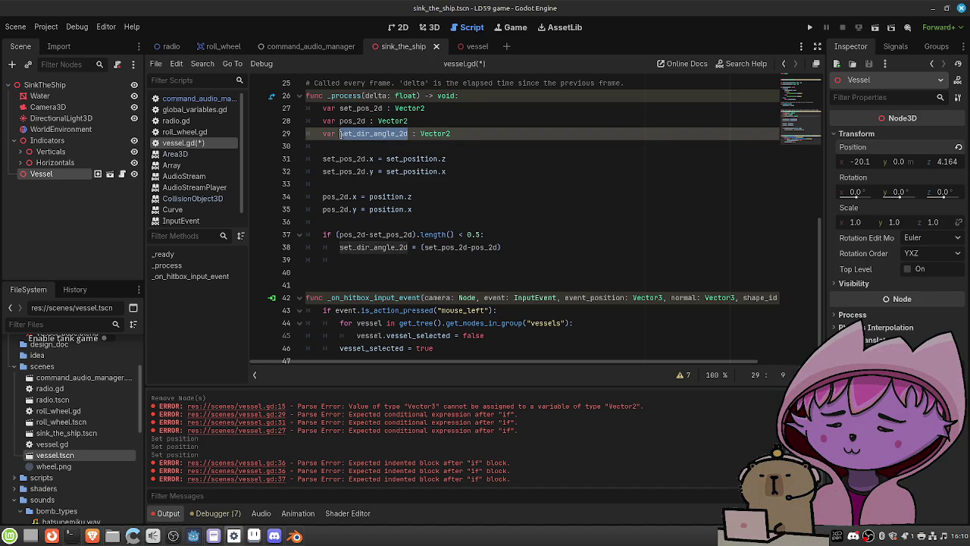
Step: Rename set_dir_angle_2d to shall_direction on lines 29 and 38, saving after the first
{"action": "double_click", "coordinate": [371, 134]}
{"action": "type", "text": "shall_directio"}
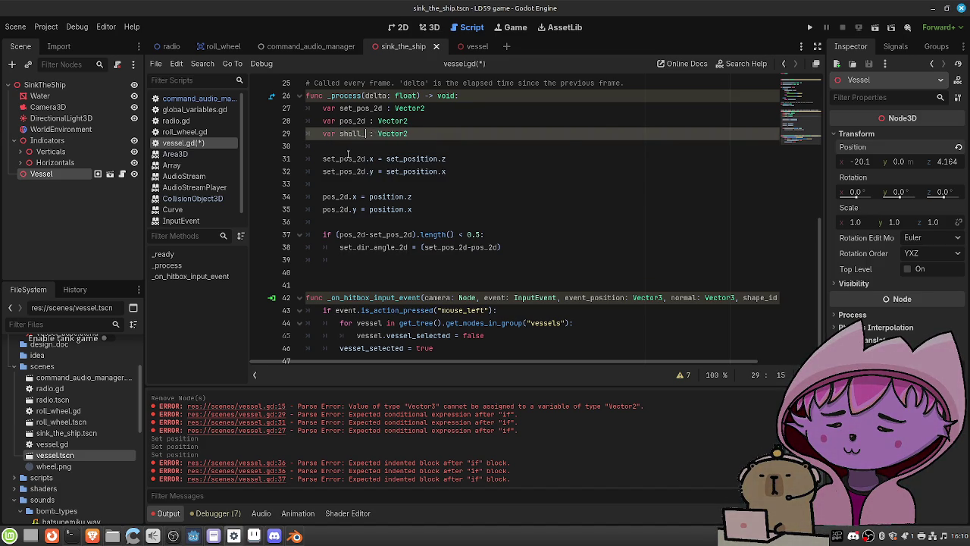
{"action": "type", "text": "n"}
{"action": "key", "text": "ctrl+s"}
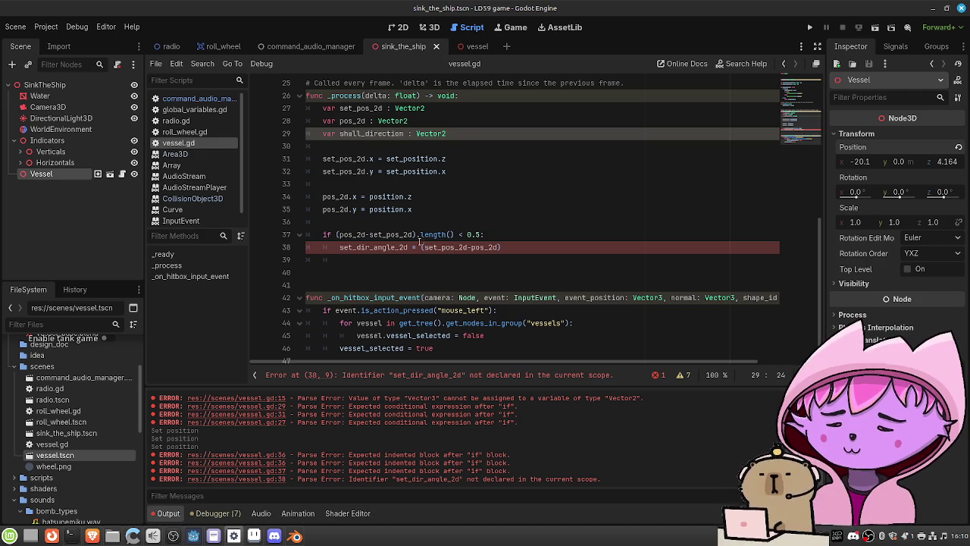
{"action": "left_click_drag", "start_coordinate": [408, 247], "coordinate": [333, 247]}
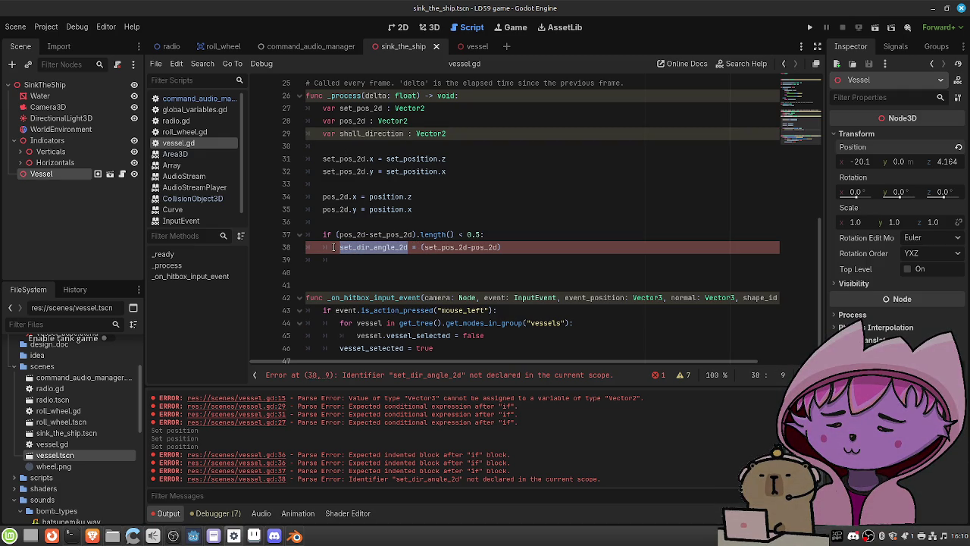
{"action": "type", "text": "shall_directio"}
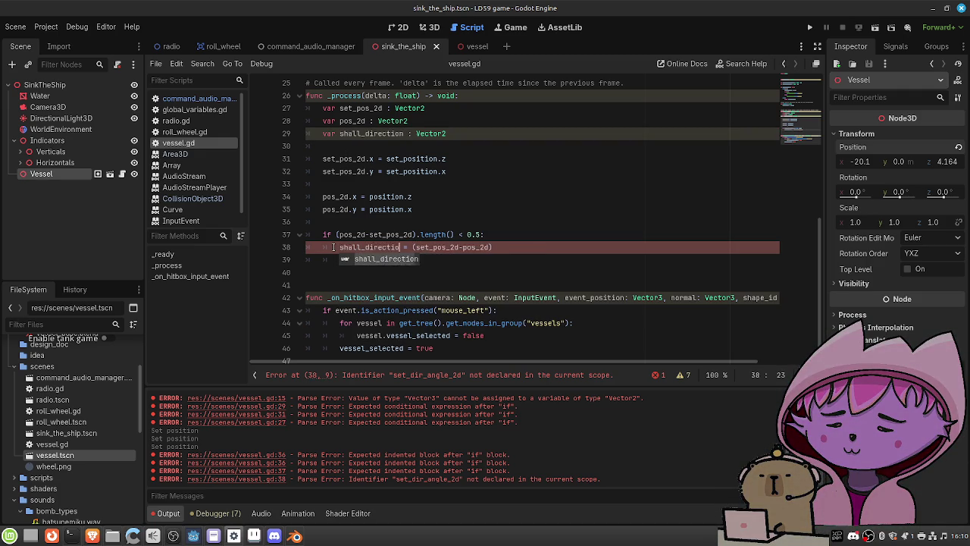
{"action": "type", "text": "n"}
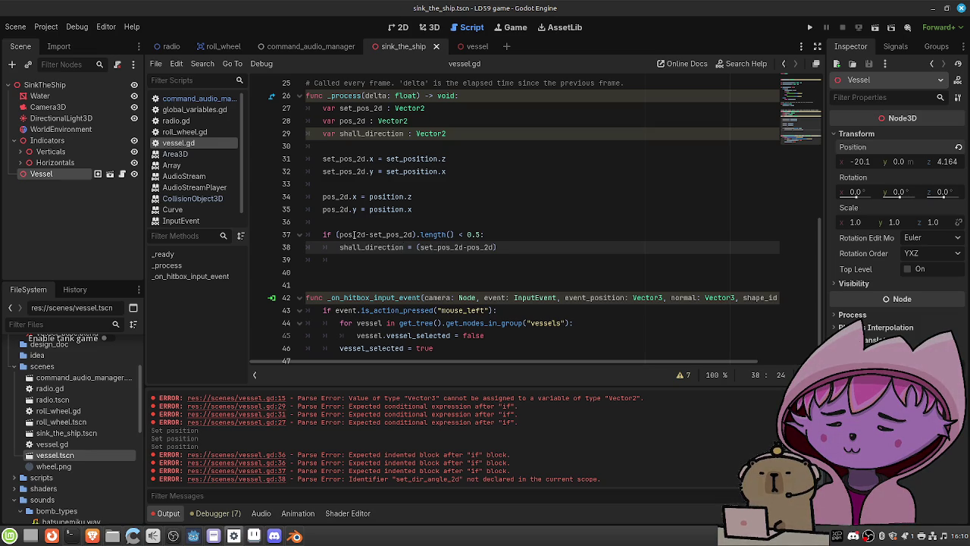
Step: Begin a 'var velocity :' declaration below line 29, then abandon it
{"action": "left_click", "coordinate": [477, 132]}
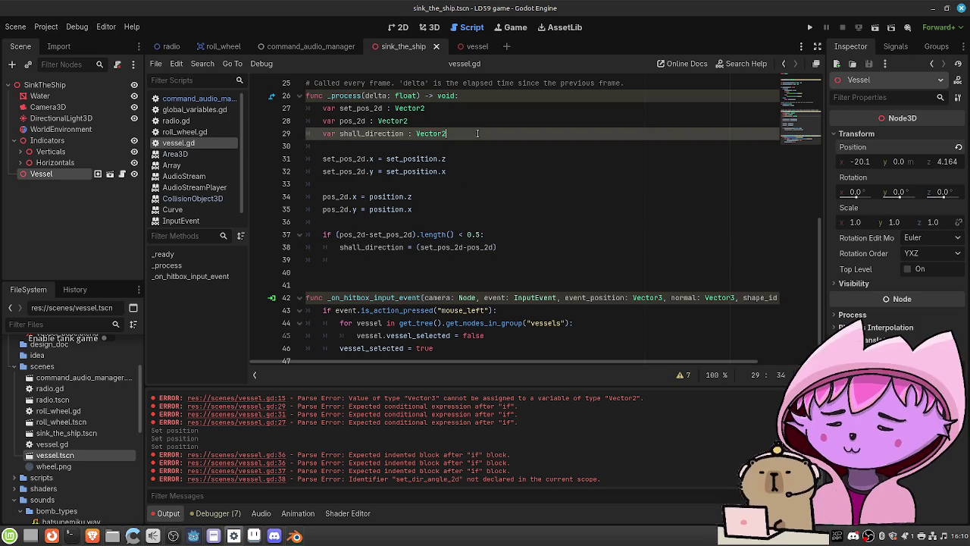
{"action": "key", "text": "Return"}
{"action": "type", "text": "var velo"}
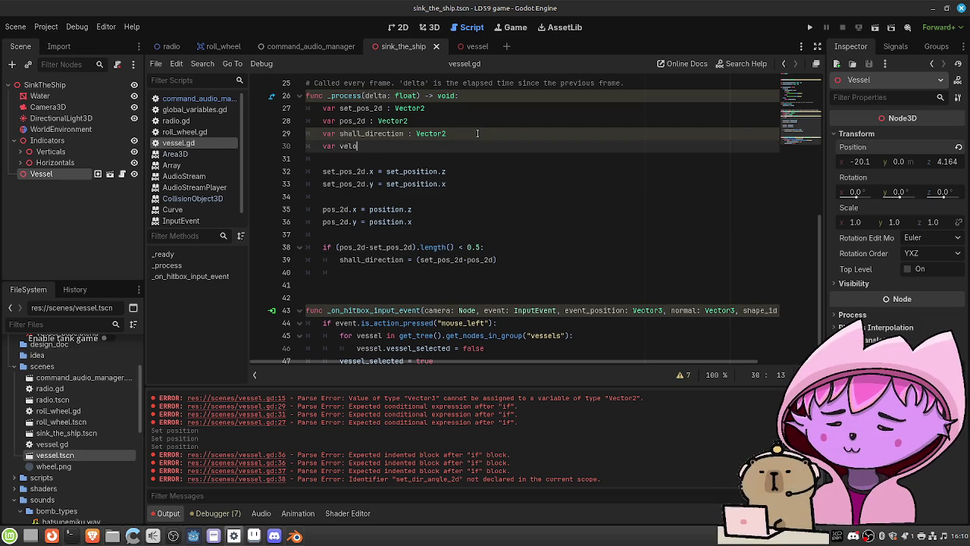
{"action": "type", "text": "city :"}
{"action": "key", "text": "BackSpace"}
{"action": "key", "text": "BackSpace"}
{"action": "key", "text": "BackSpace"}
{"action": "scroll", "coordinate": [480, 138], "scroll_direction": "up", "scroll_amount": 2}
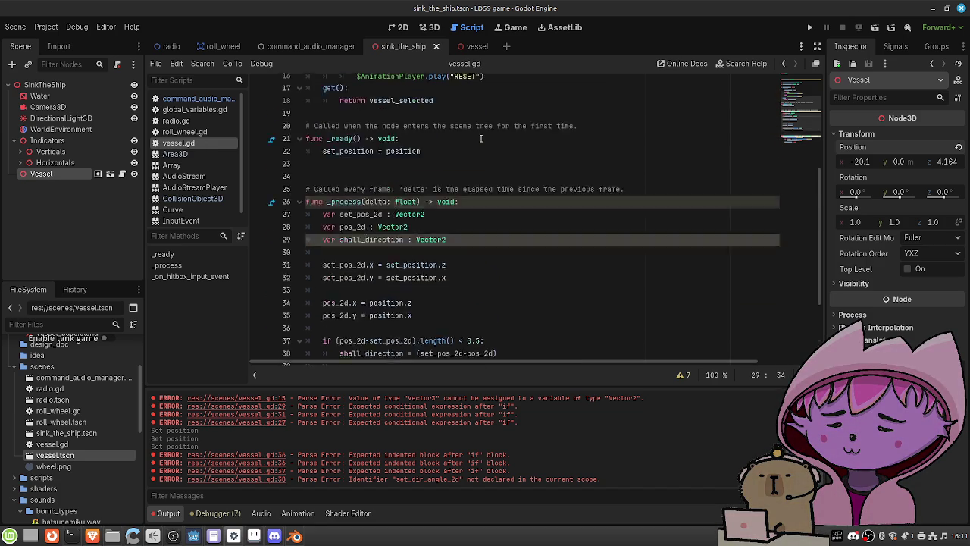
{"action": "scroll", "coordinate": [481, 138], "scroll_direction": "up", "scroll_amount": 6}
Step: Add 'var velocity_2d : Vector2 = Vector2(0.0,0.0)' below set_position and save
{"action": "left_click", "coordinate": [485, 133]}
{"action": "key", "text": "Return"}
{"action": "type", "text": "var set_position : Vector3"}
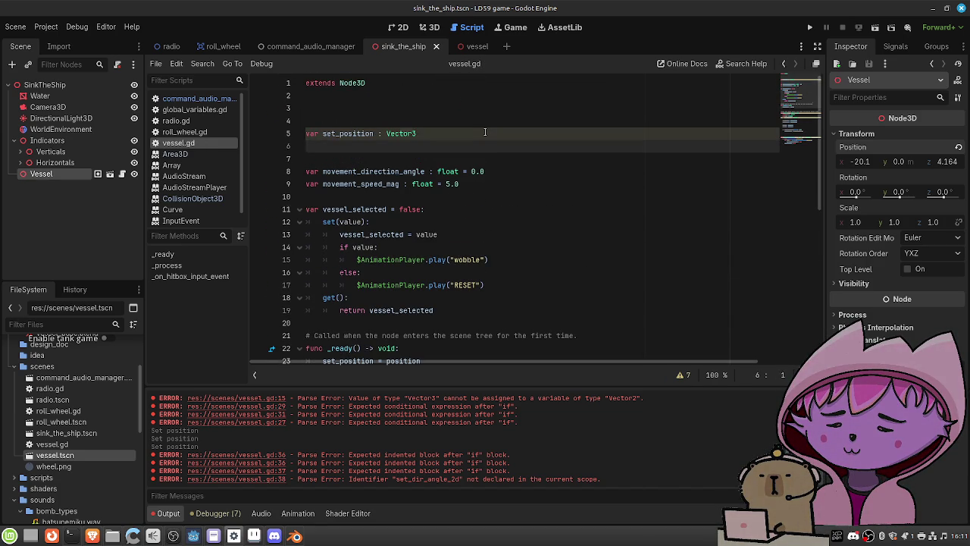
{"action": "type", "text": "velocity_2"}
{"action": "type", "text": "d : "}
{"action": "type", "text": "Vector2"}
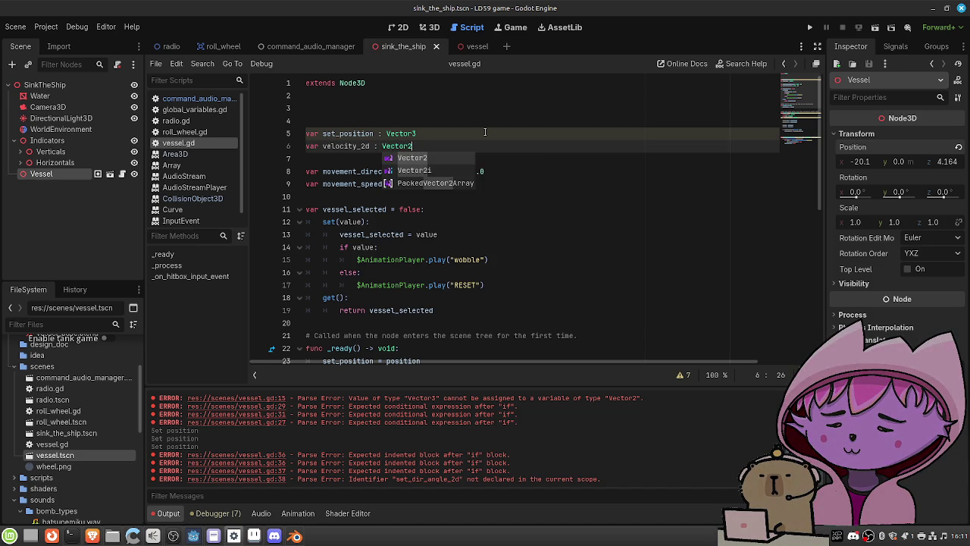
{"action": "type", "text": " = "}
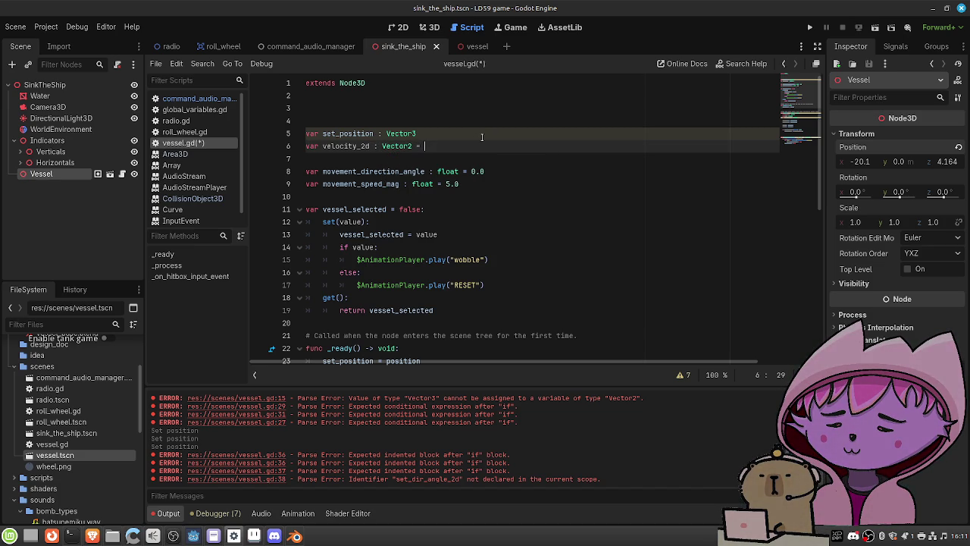
{"action": "type", "text": "Vector2(0.0"}
{"action": "type", "text": ",0.0"}
{"action": "key", "text": "ctrl+s"}
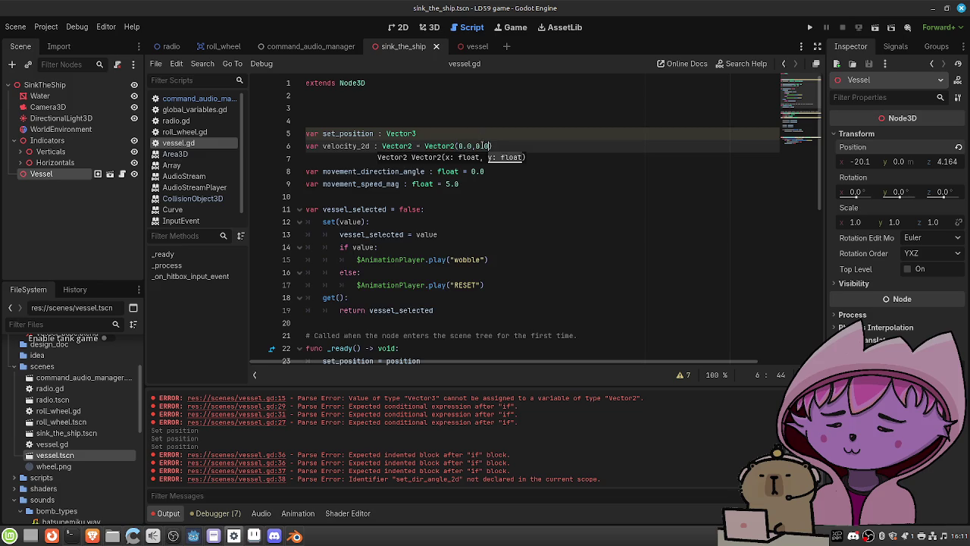
{"action": "scroll", "coordinate": [421, 236], "scroll_direction": "down", "scroll_amount": 3}
{"action": "scroll", "coordinate": [422, 237], "scroll_direction": "down", "scroll_amount": 3}
{"action": "scroll", "coordinate": [426, 237], "scroll_direction": "down", "scroll_amount": 1}
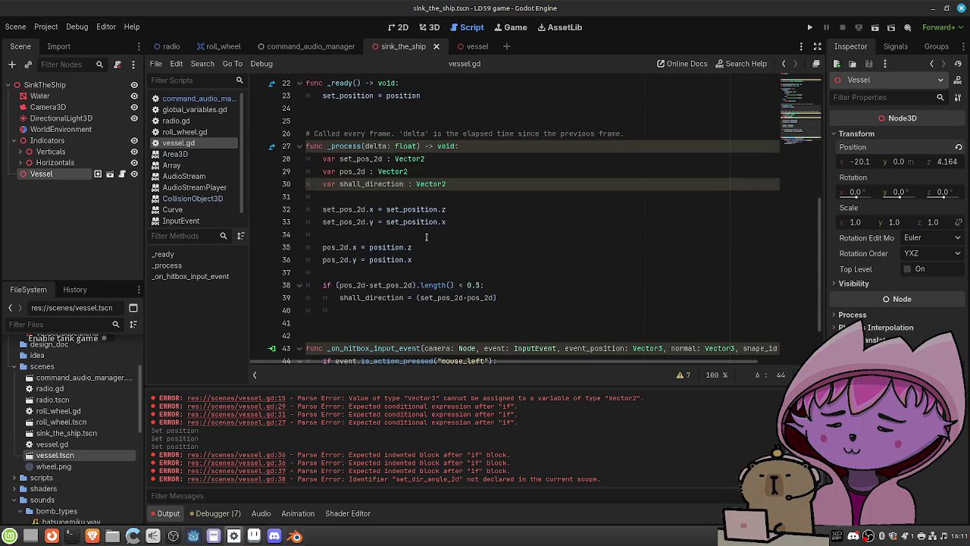
{"action": "left_click", "coordinate": [466, 184]}
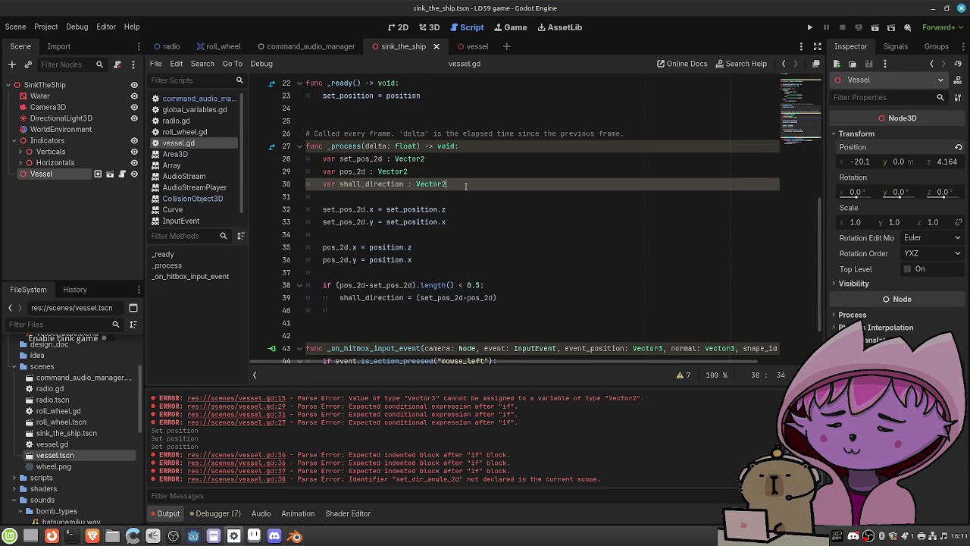
Step: Declare 'var true_direction : Vector2 = velocity_2d.normalized()' below shall_direction using autocomplete
{"action": "key", "text": "Return"}
{"action": "type", "text": "var tru"}
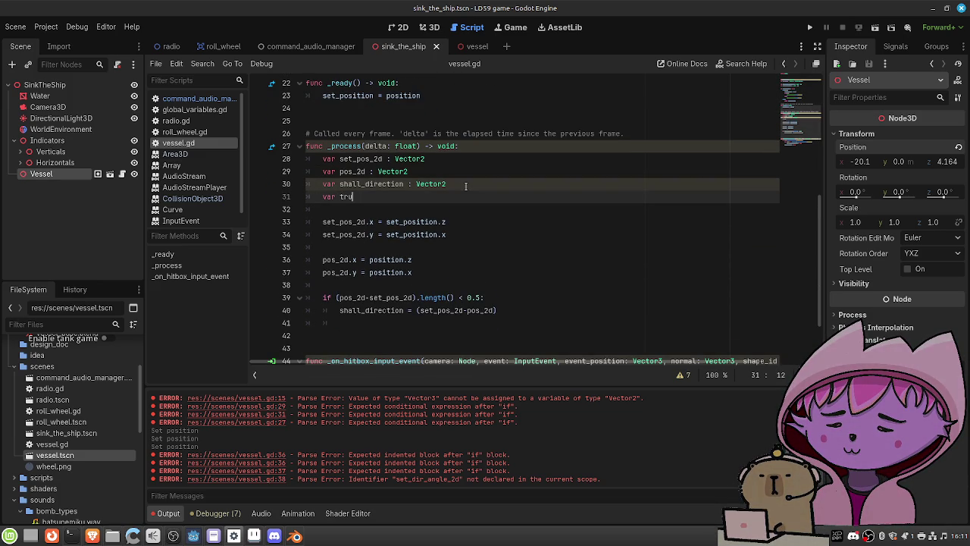
{"action": "type", "text": "e_direction : Vecto"}
{"action": "type", "text": "r2 = vel"}
{"action": "key", "text": "Return"}
{"action": "type", "text": ".nor"}
{"action": "key", "text": "Return"}
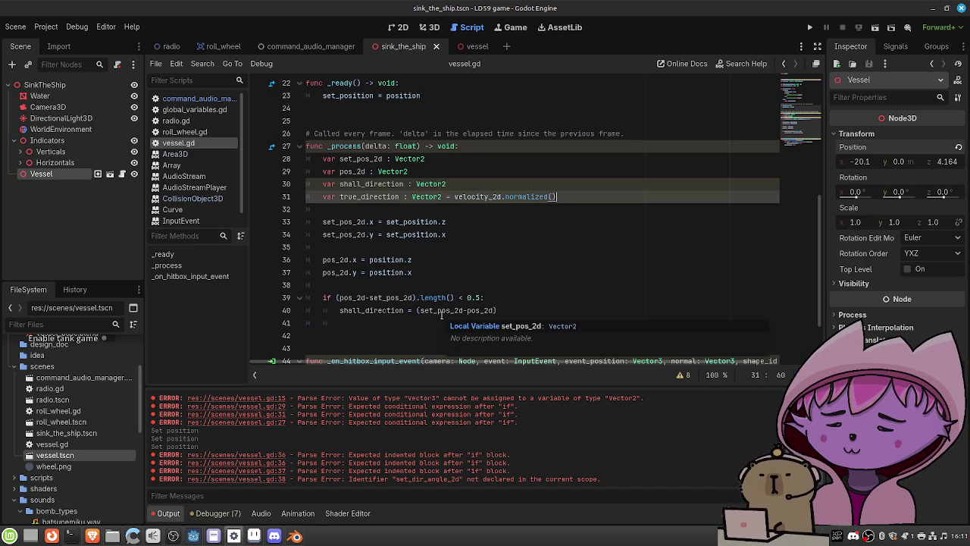
{"action": "left_click", "coordinate": [477, 311]}
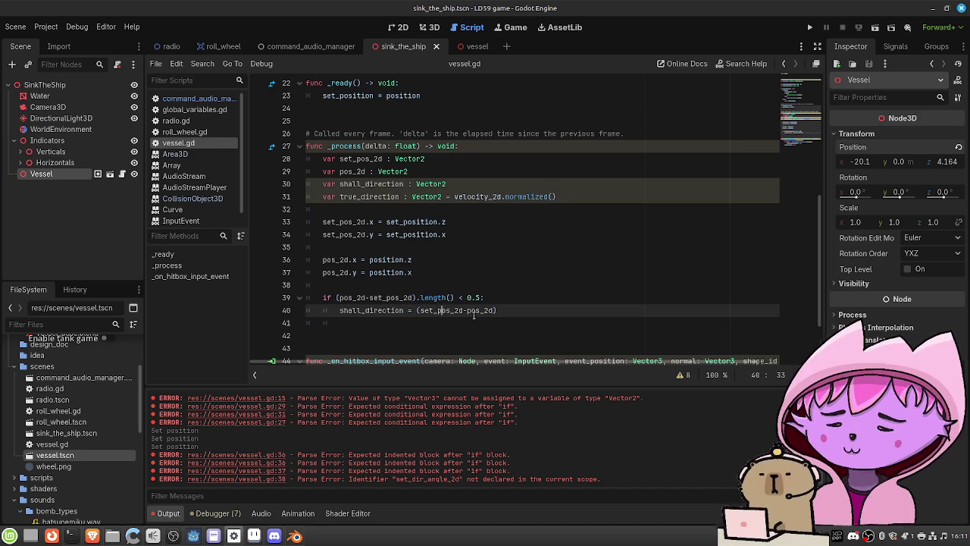
{"action": "left_click", "coordinate": [480, 312]}
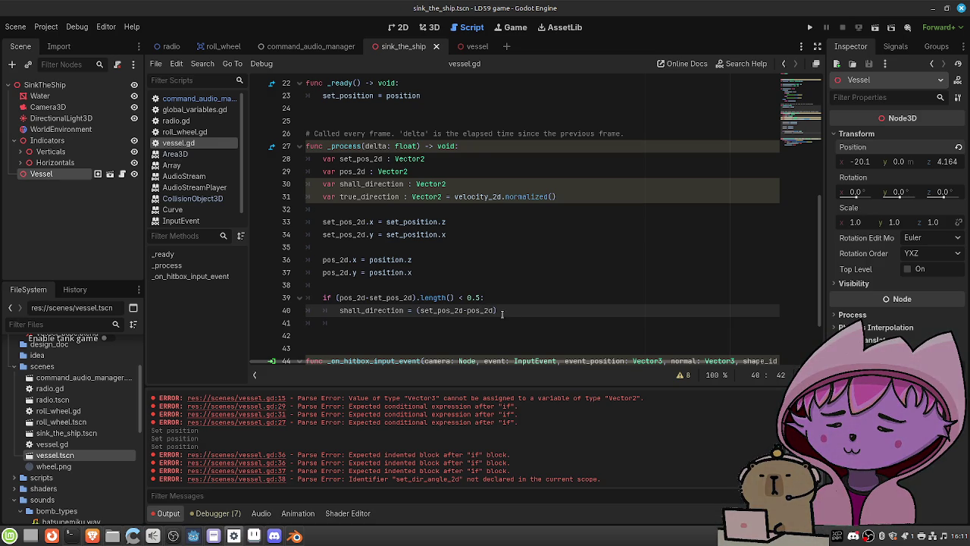
{"action": "left_click", "coordinate": [527, 311]}
Step: Compute vector_delta from true_direction and shall_direction, normalized and scaled by 8.0, and save
{"action": "key", "text": "Return"}
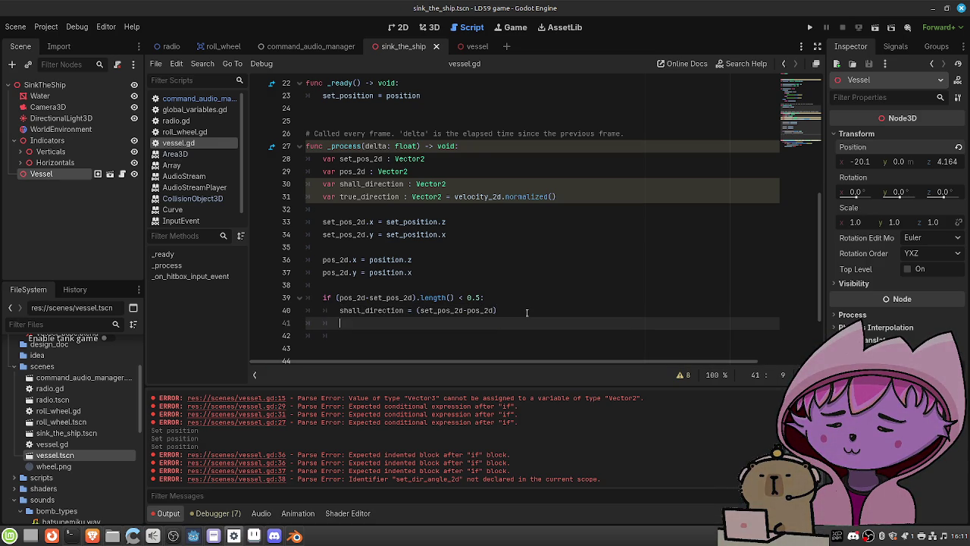
{"action": "type", "text": "var "}
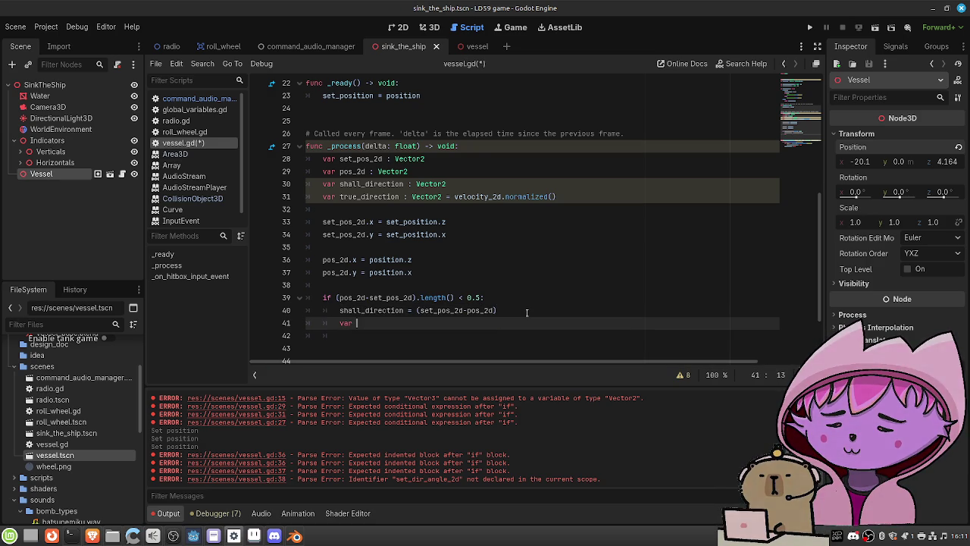
{"action": "type", "text": "vector_delt"}
{"action": "type", "text": "a = "}
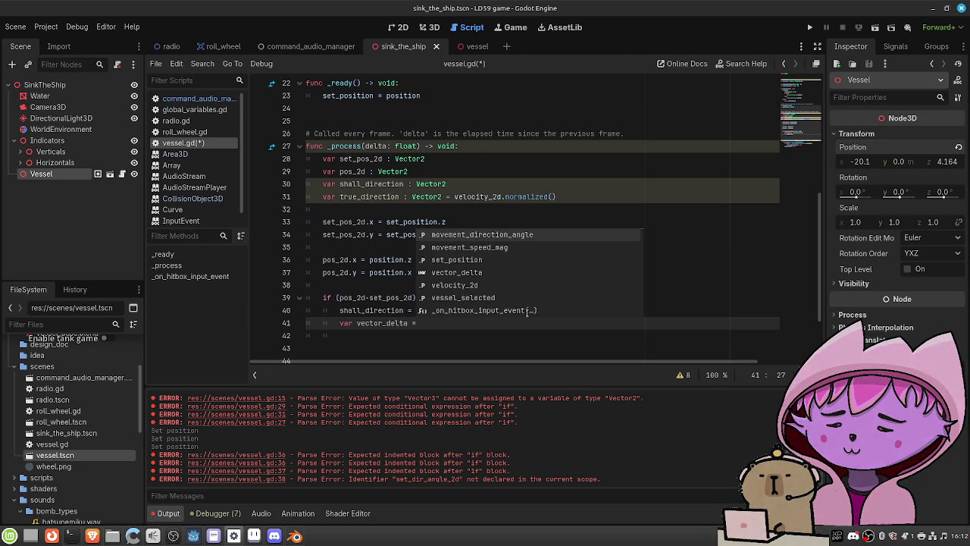
{"action": "type", "text": "tru"}
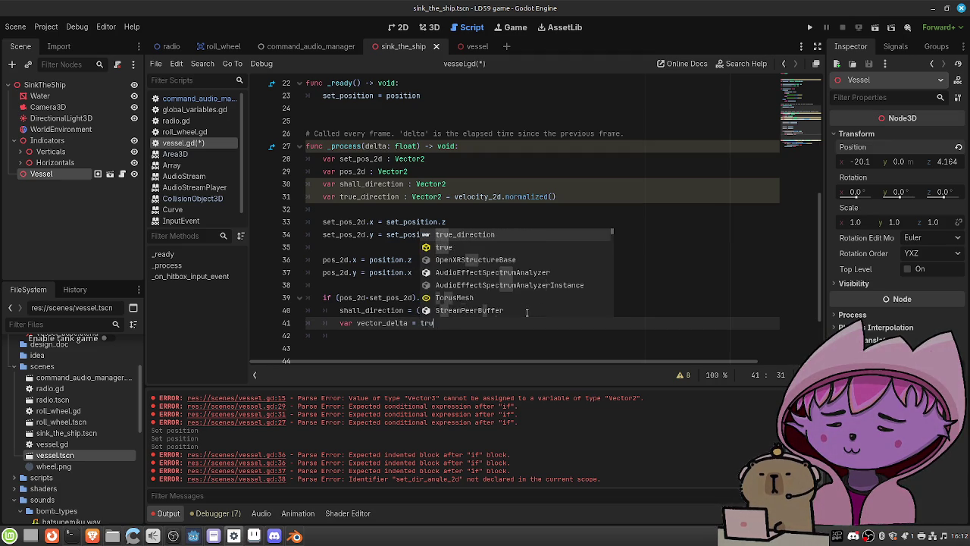
{"action": "type", "text": "e_d"}
{"action": "key", "text": "Return"}
{"action": "type", "text": "sha"}
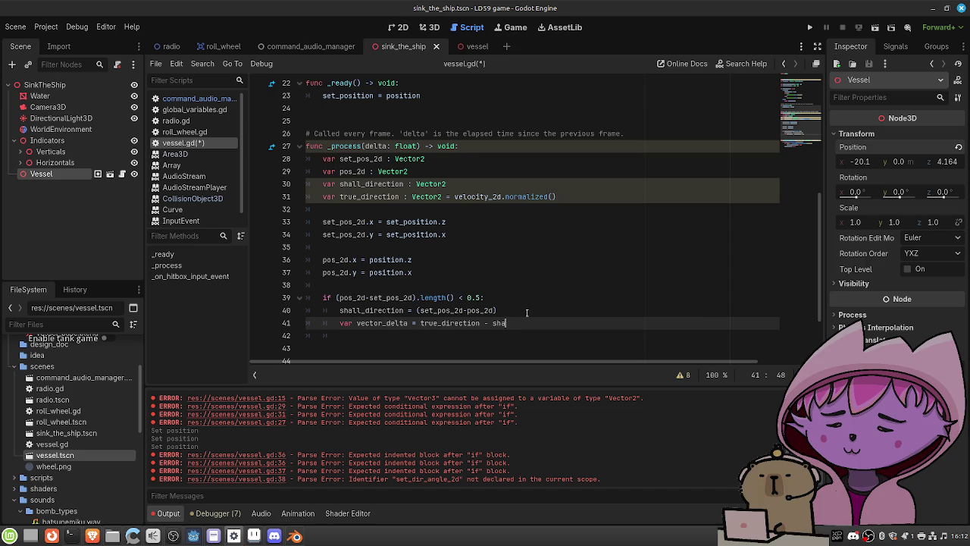
{"action": "key", "text": "Return"}
{"action": "key", "text": "Return"}
{"action": "type", "text": "vector_delta = vector_delta"}
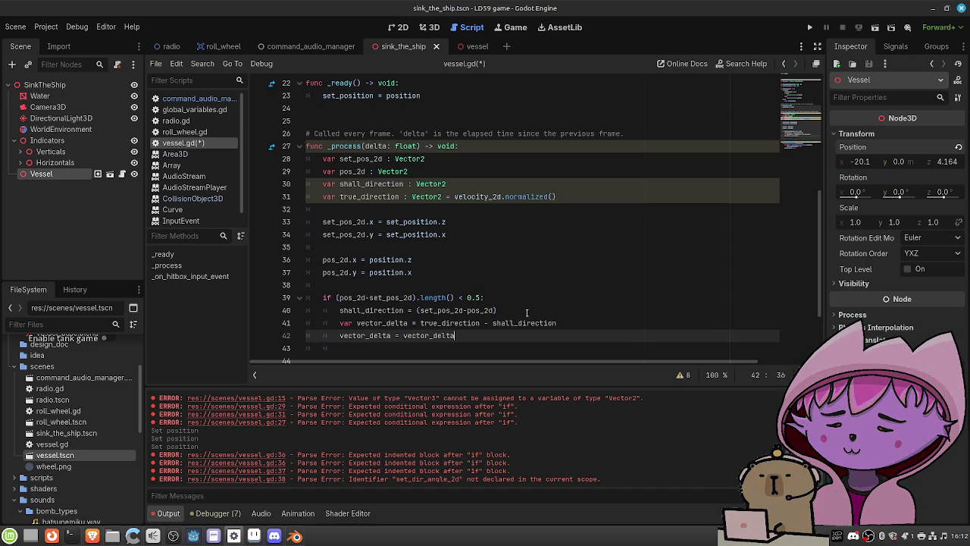
{"action": "type", "text": ".nor"}
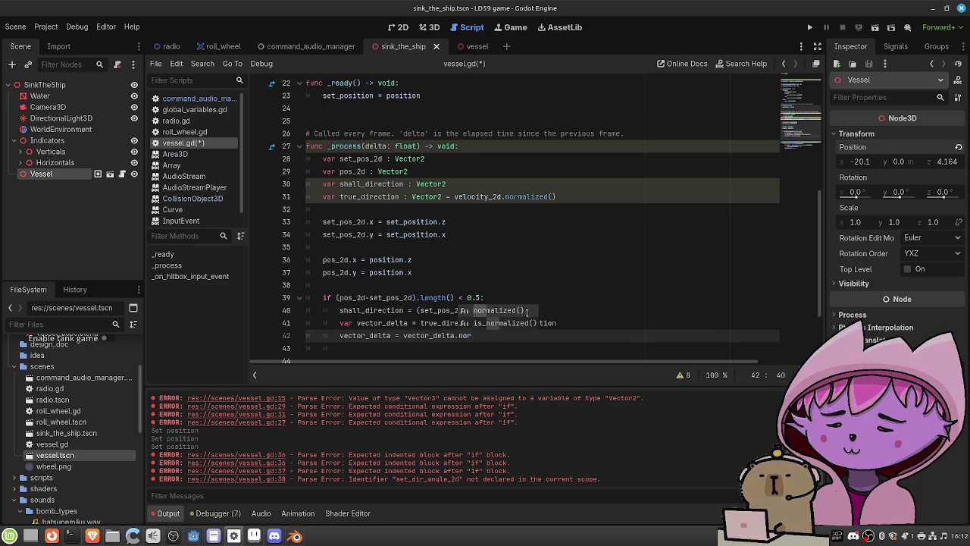
{"action": "key", "text": "Return"}
{"action": "type", "text": "*8.0"}
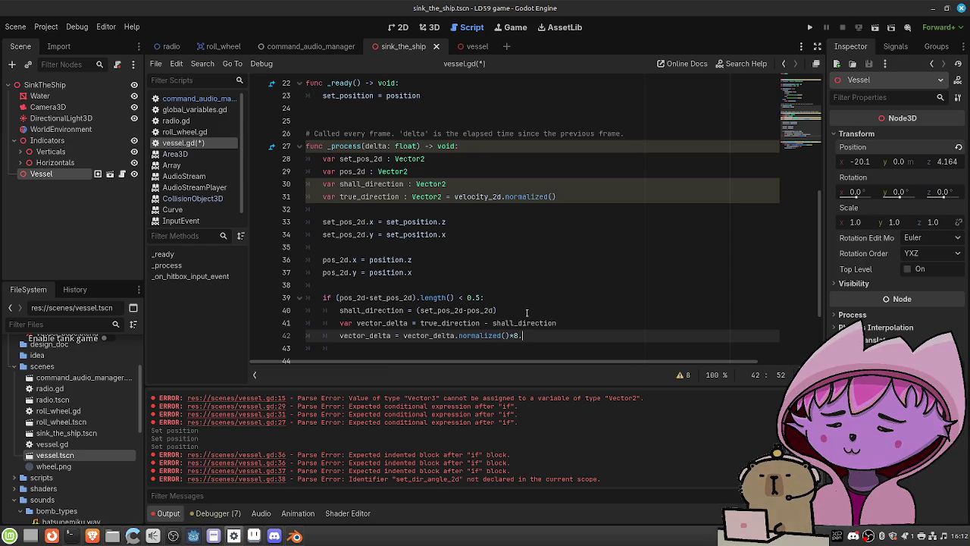
{"action": "key", "text": "ctrl+s"}
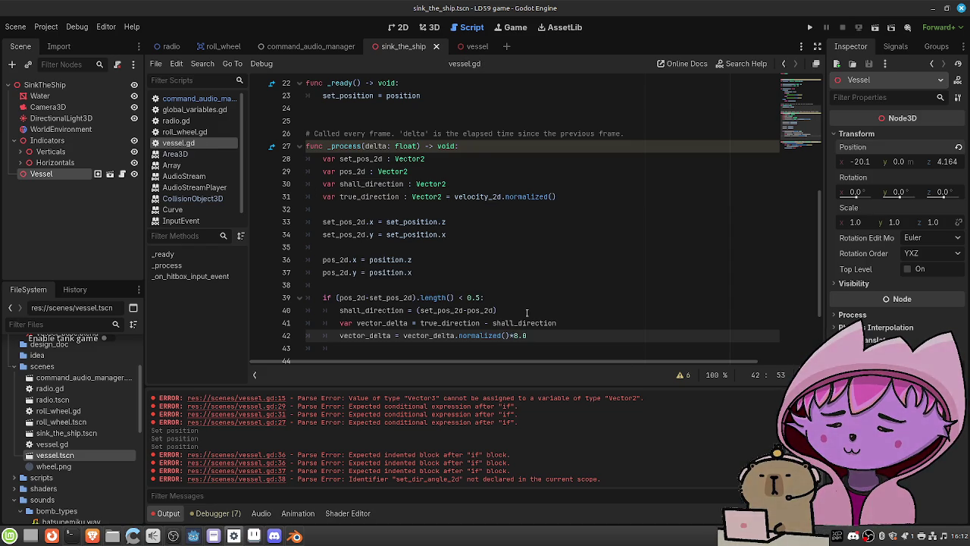
Step: Subtract vector_delta from velocity_2d inside the if block and save
{"action": "key", "text": "Return"}
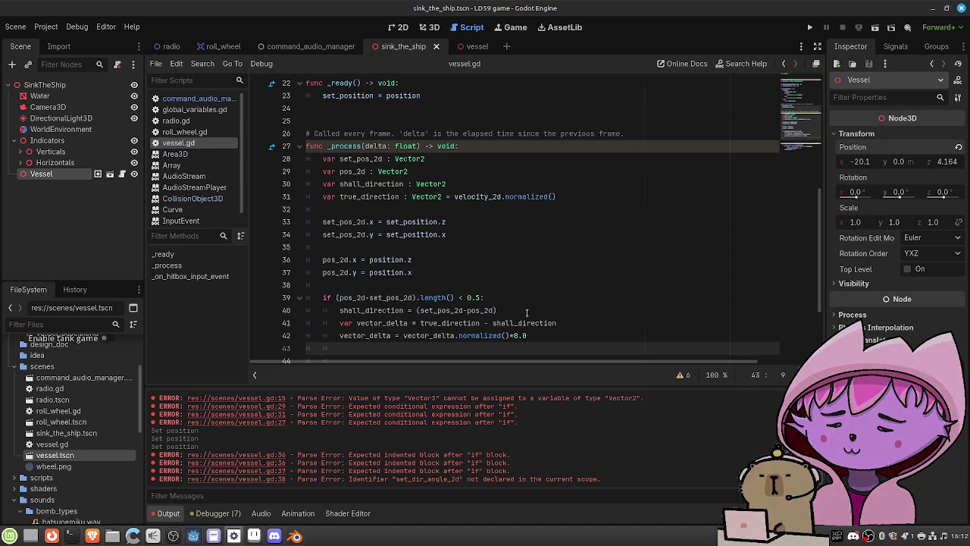
{"action": "type", "text": "ve"}
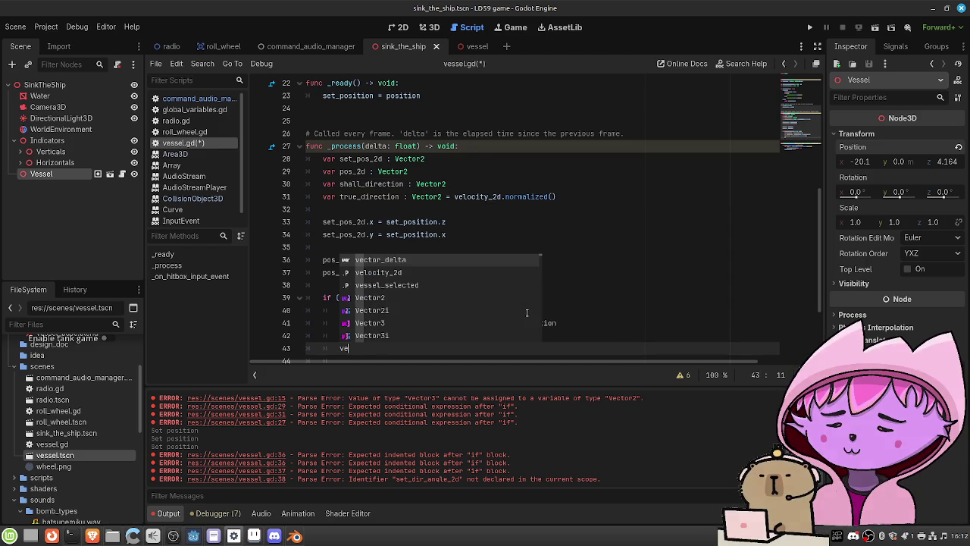
{"action": "type", "text": "locity_2d "}
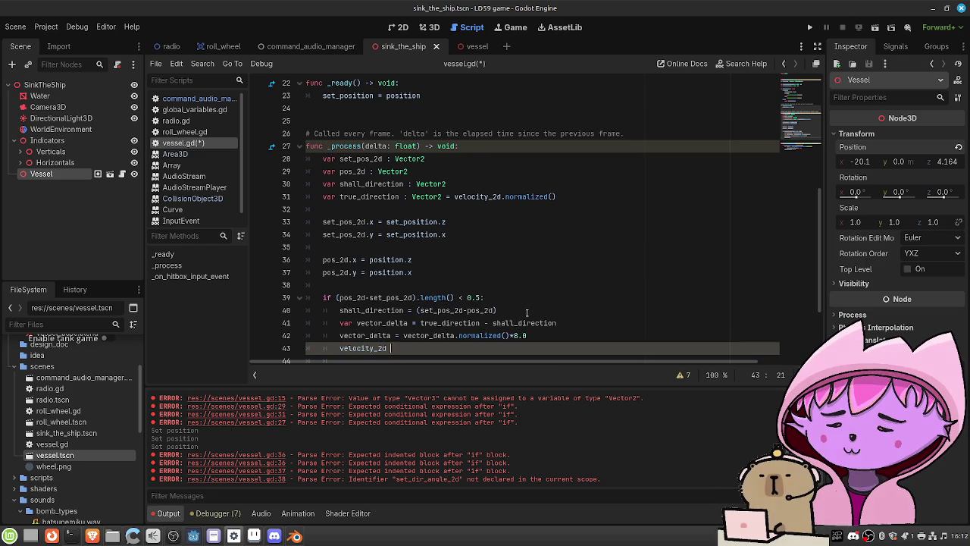
{"action": "type", "text": "=? ve"}
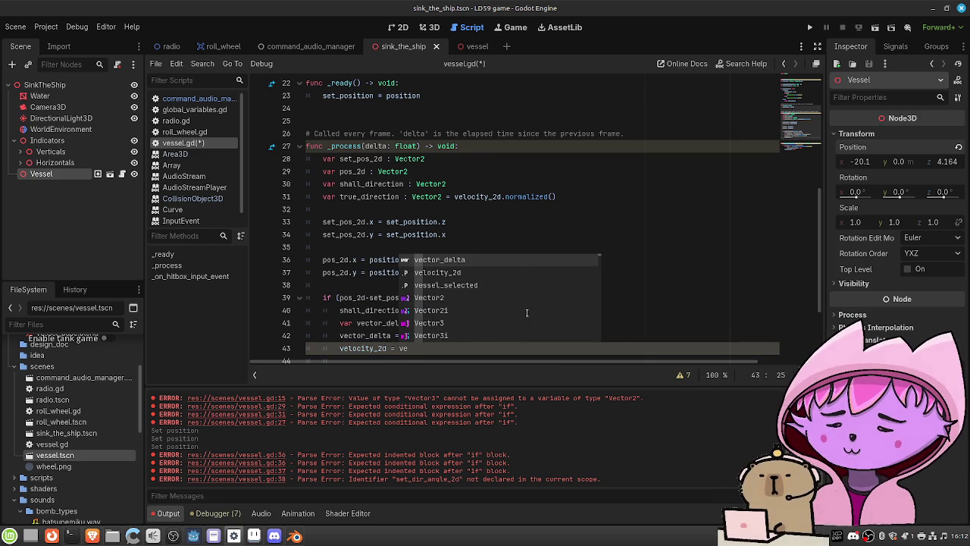
{"action": "key", "text": "Down"}
{"action": "key", "text": "Return"}
{"action": "type", "text": "- ve"}
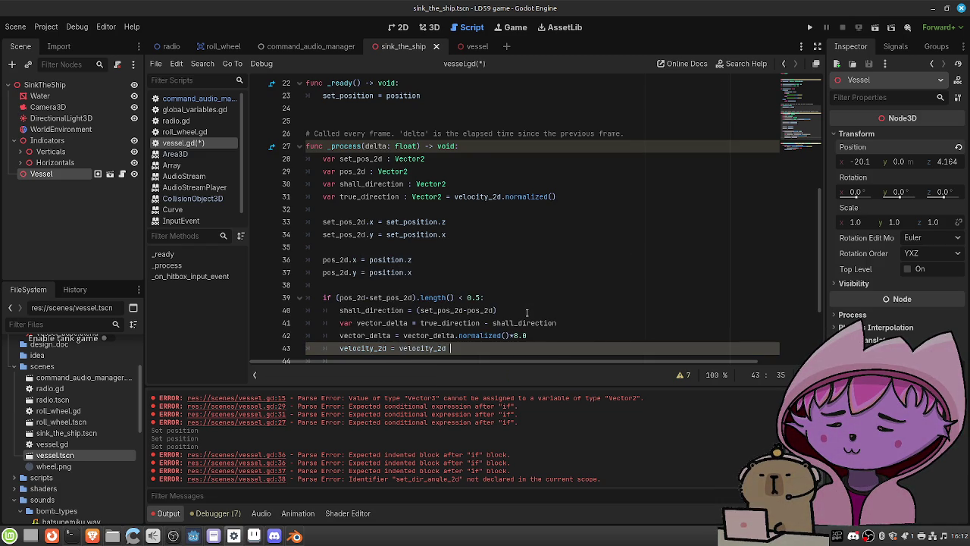
{"action": "type", "text": "c"}
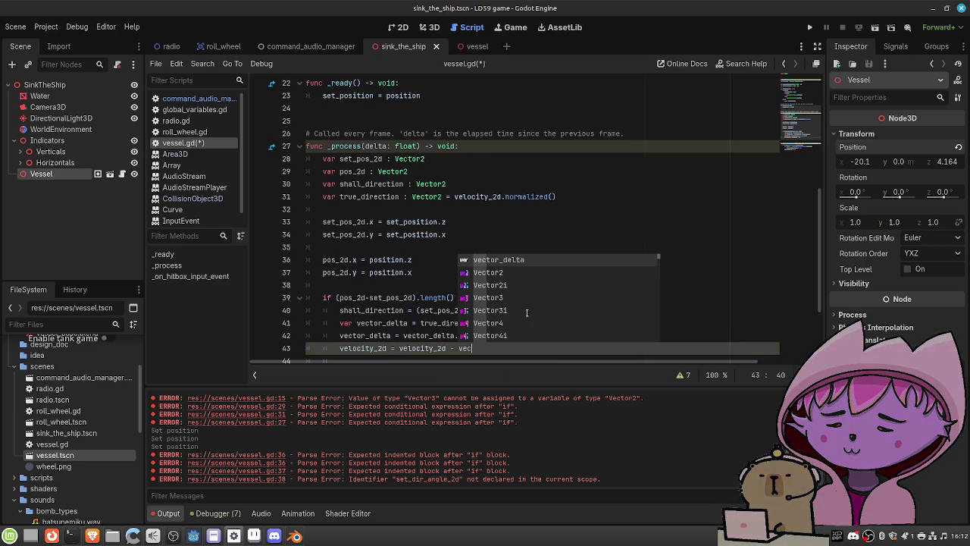
{"action": "key", "text": "Return"}
{"action": "key", "text": "ctrl+s"}
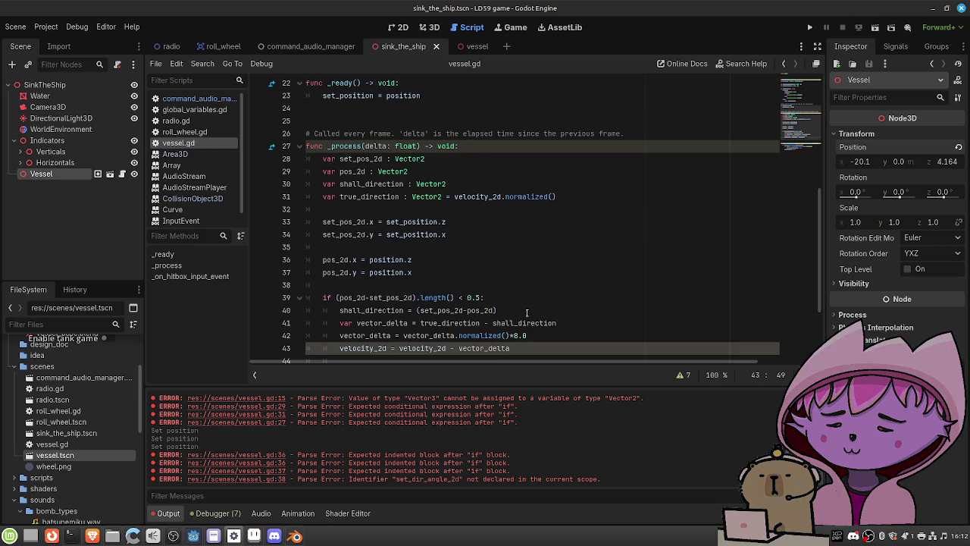
Step: Add an else branch: velocity_2d = lerp(velocity_2d, Vector2(0.0,0.0), 0.7), and save
{"action": "key", "text": "Return"}
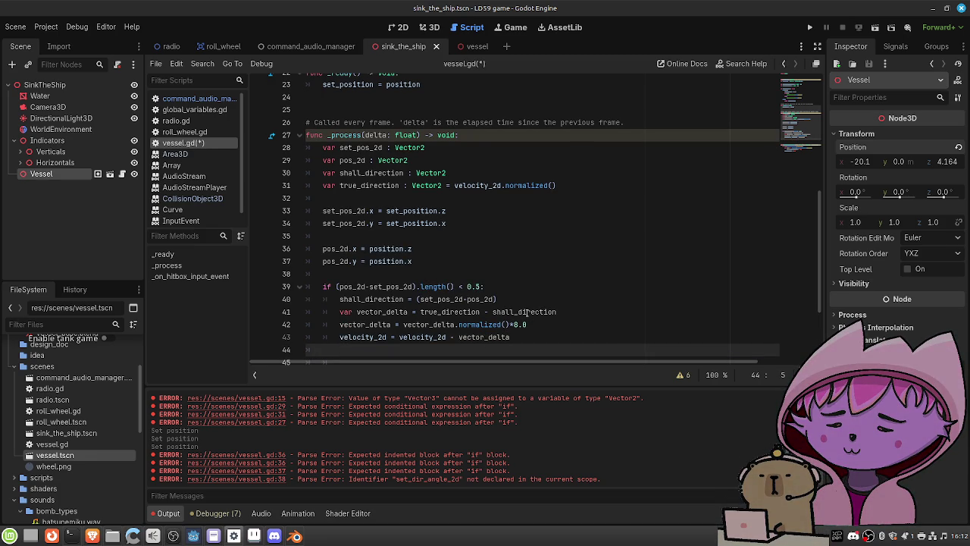
{"action": "type", "text": "else:"}
{"action": "key", "text": "Return"}
{"action": "type", "text": "vel"}
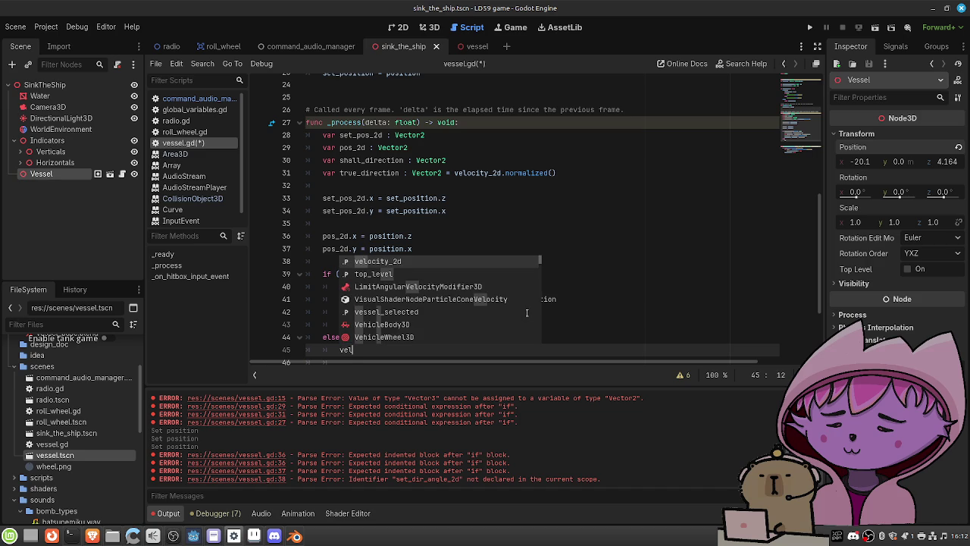
{"action": "key", "text": "Return"}
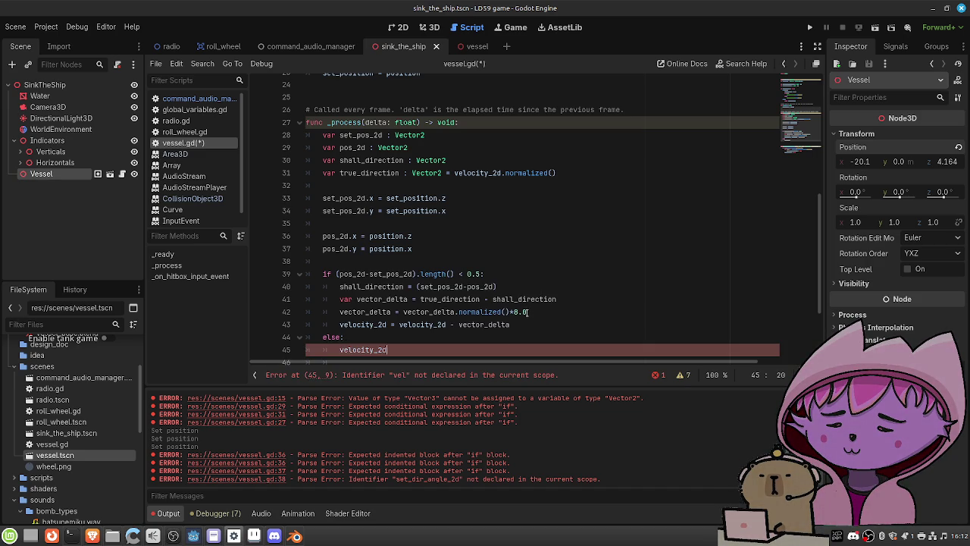
{"action": "type", "text": "= 1e"}
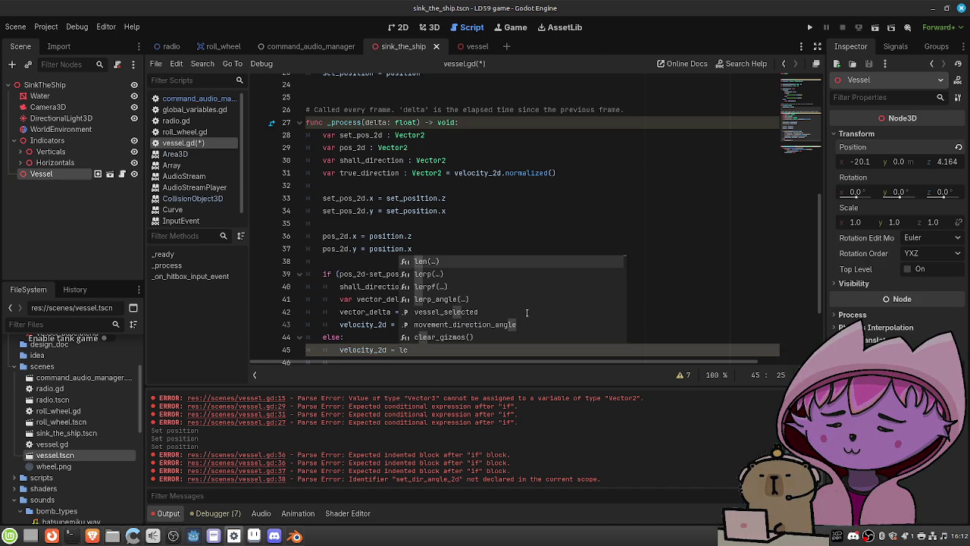
{"action": "type", "text": "r"}
{"action": "key", "text": "Return"}
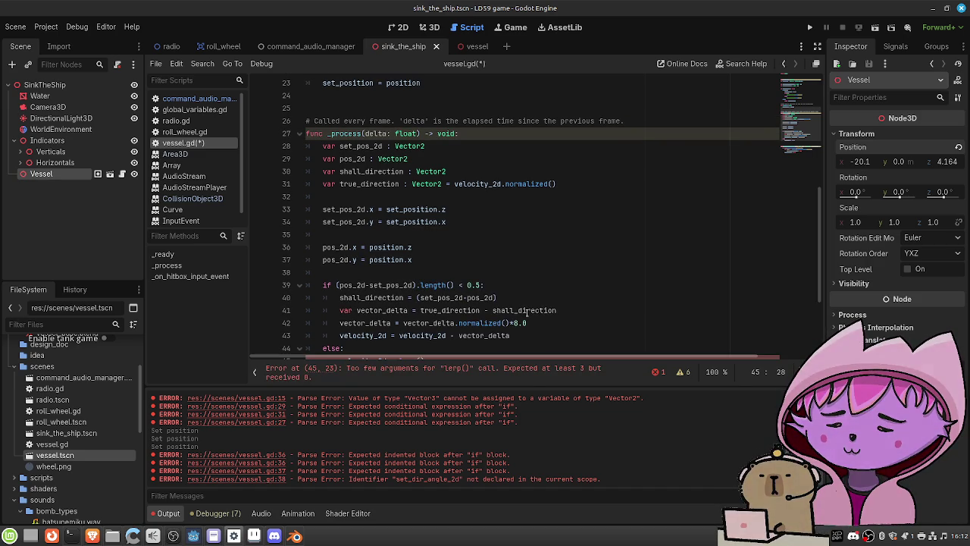
{"action": "scroll", "coordinate": [532, 266], "scroll_direction": "down", "scroll_amount": 1}
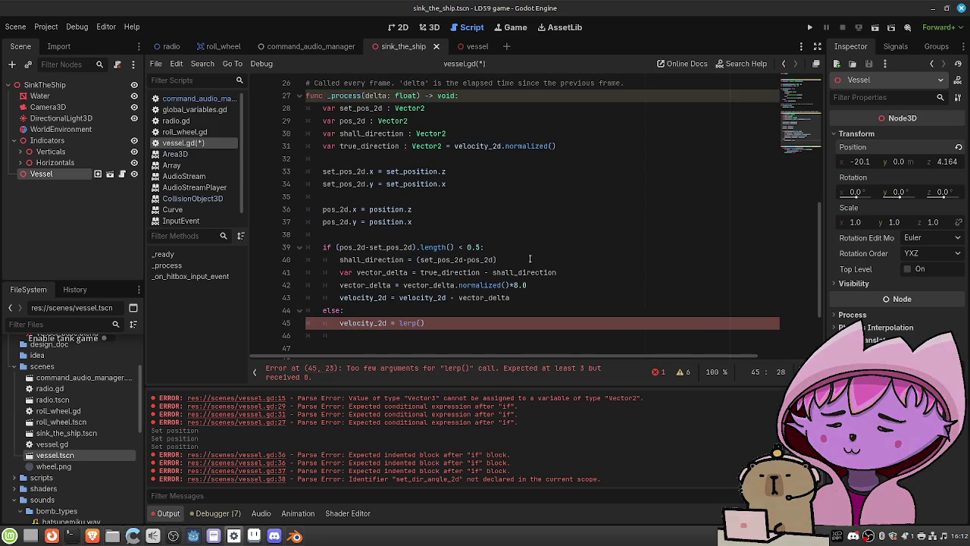
{"action": "key", "text": "BackSpace"}
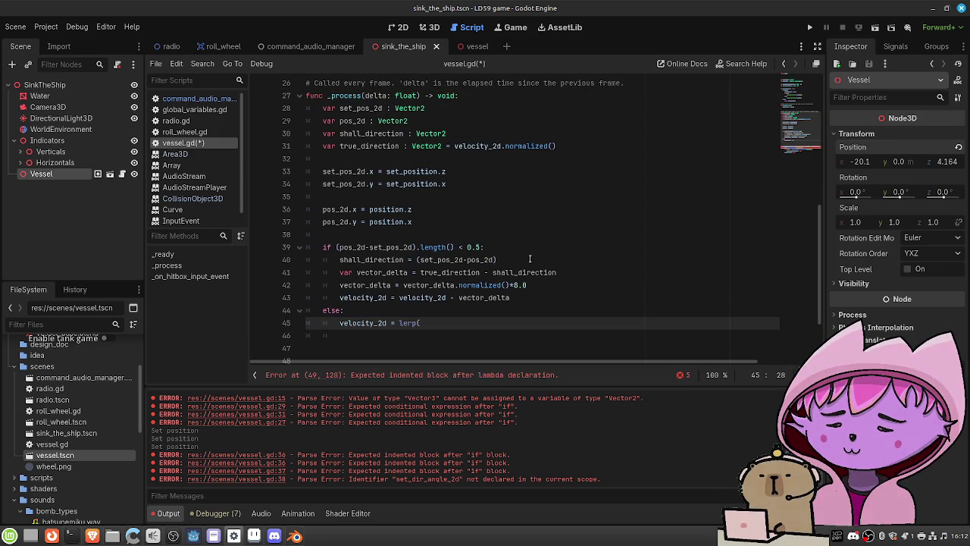
{"action": "type", "text": "("}
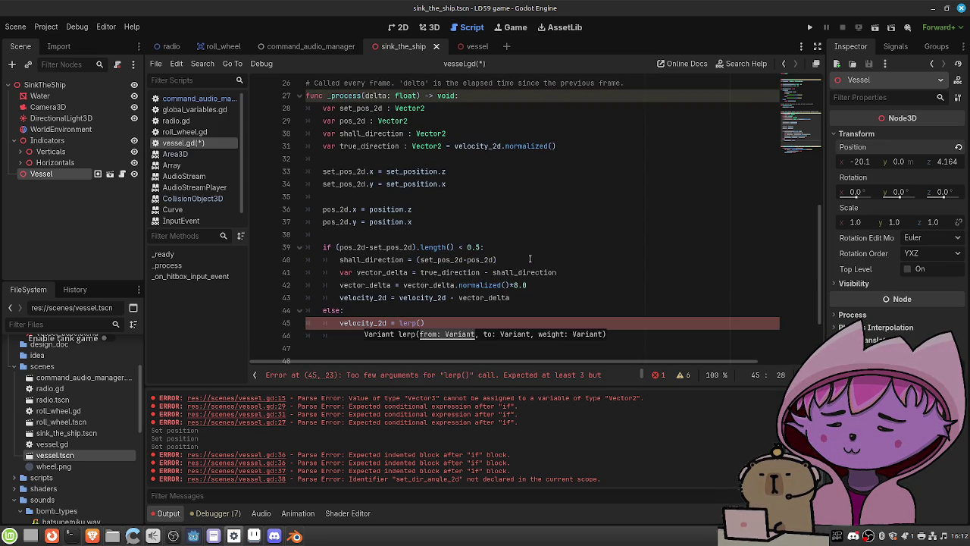
{"action": "type", "text": "velocity_2d,"}
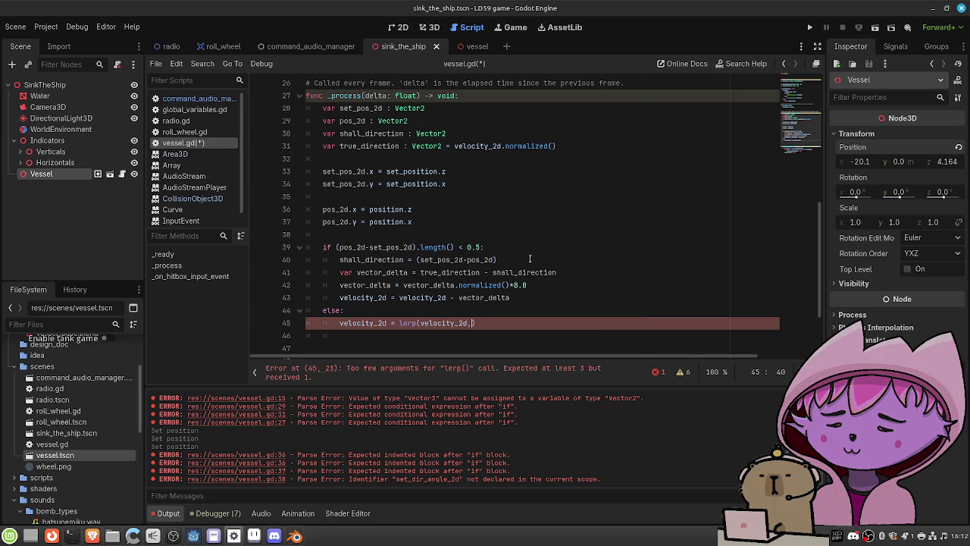
{"action": "type", "text": " Vector2(0.0,0.0)"}
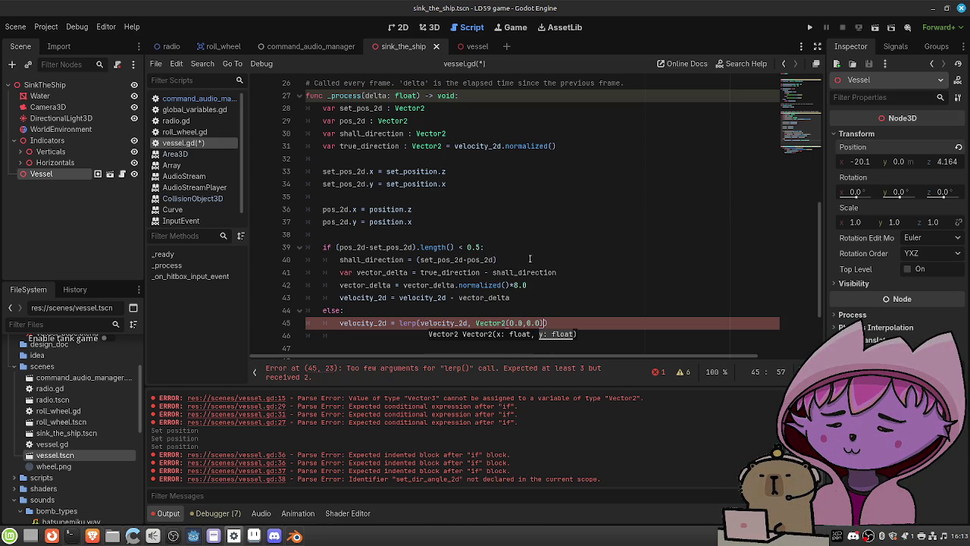
{"action": "type", "text": ", "}
{"action": "type", "text": "0.7"}
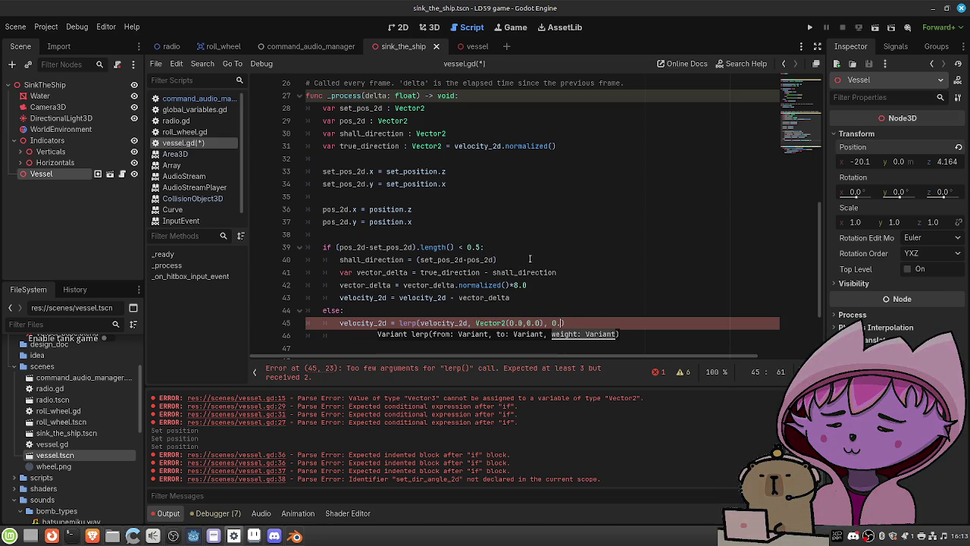
{"action": "key", "text": "ctrl+s"}
{"action": "key", "text": "Down"}
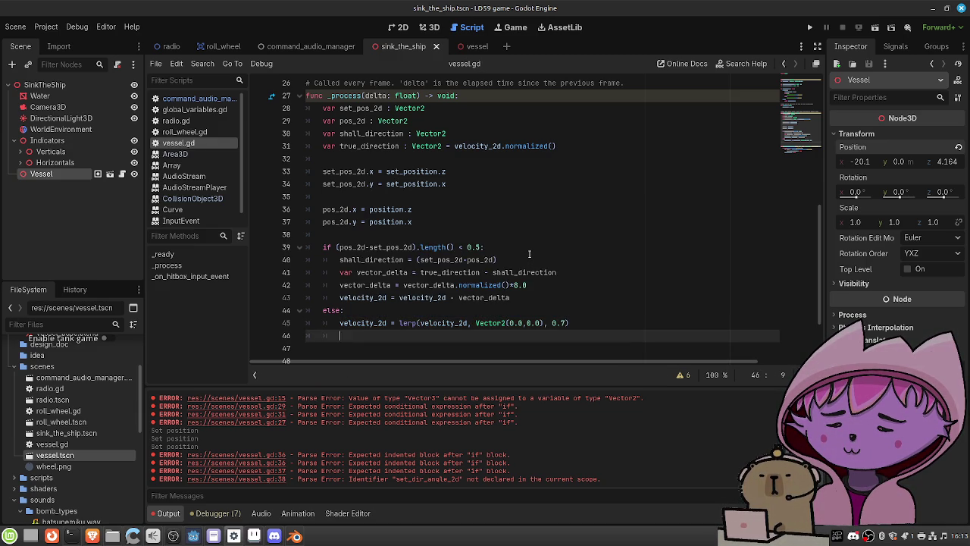
{"action": "key", "text": "Down"}
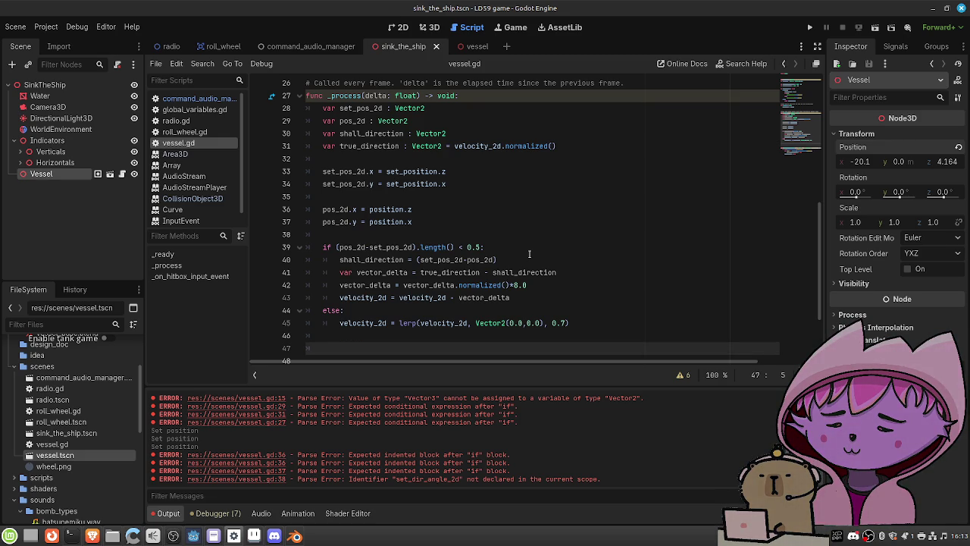
Step: Add the line 'pos_2d += velocity' after the steering block
{"action": "key", "text": "space"}
{"action": "key", "text": "BackSpace"}
{"action": "type", "text": "pos_2d"}
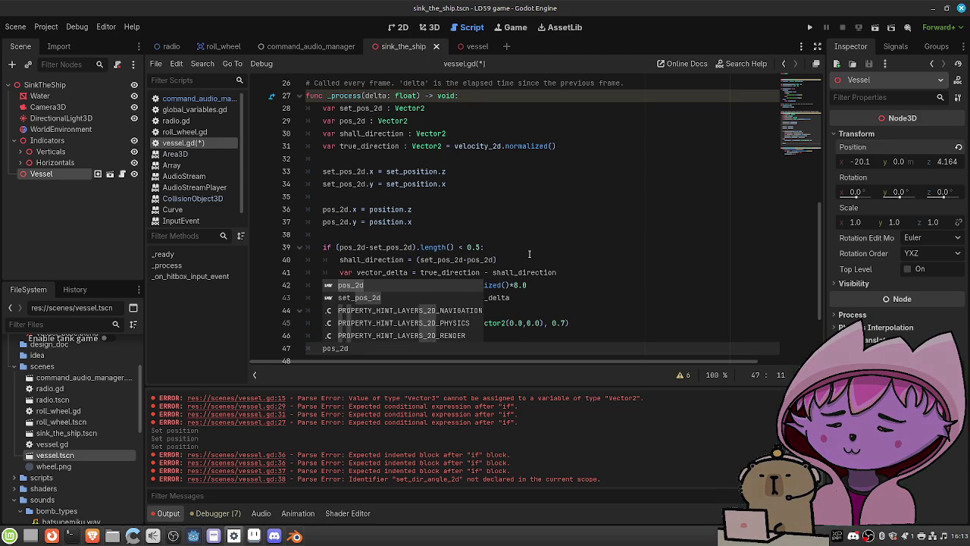
{"action": "type", "text": " +="}
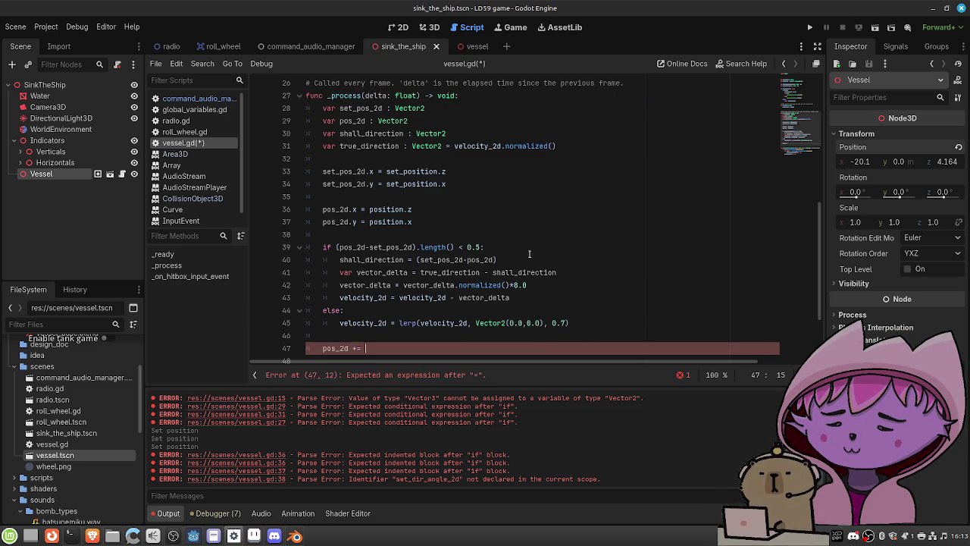
{"action": "key", "text": "BackSpace"}
{"action": "key", "text": "BackSpace"}
{"action": "key", "text": "BackSpace"}
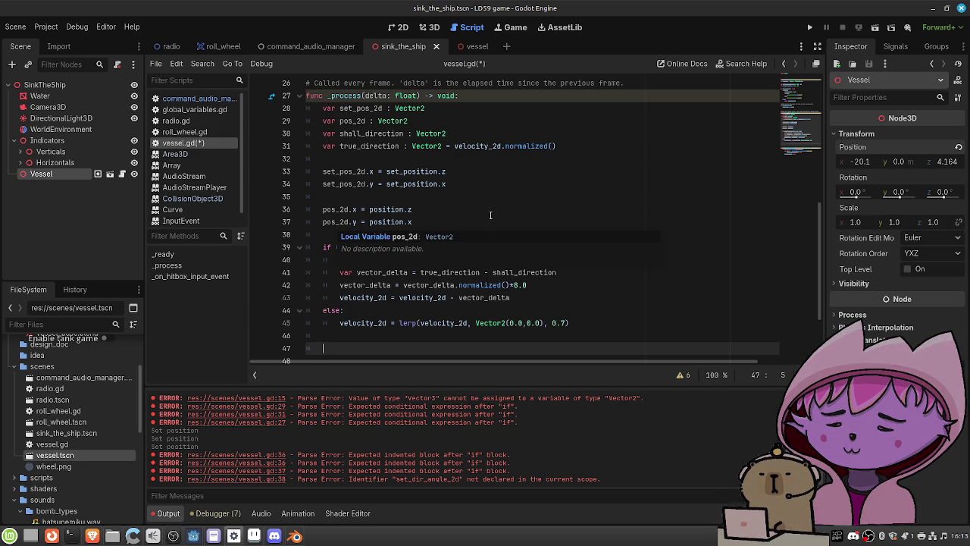
{"action": "type", "text": "pos_2d "}
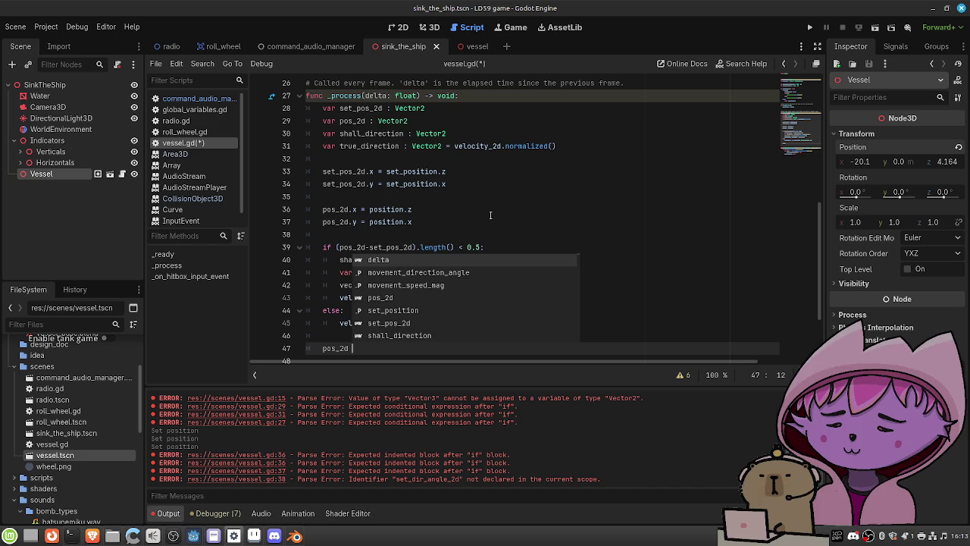
{"action": "type", "text": "+= velocity"}
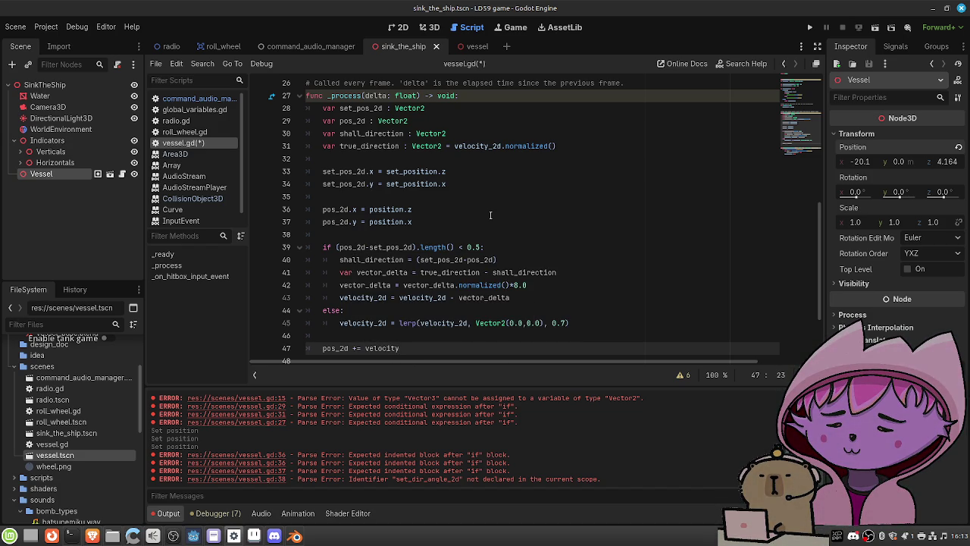
Step: Write pos_2d.x into position.z and pos_2d.y into position.x, then save vessel.gd
{"action": "key", "text": "Return"}
{"action": "key", "text": "Return"}
{"action": "type", "text": "pos"}
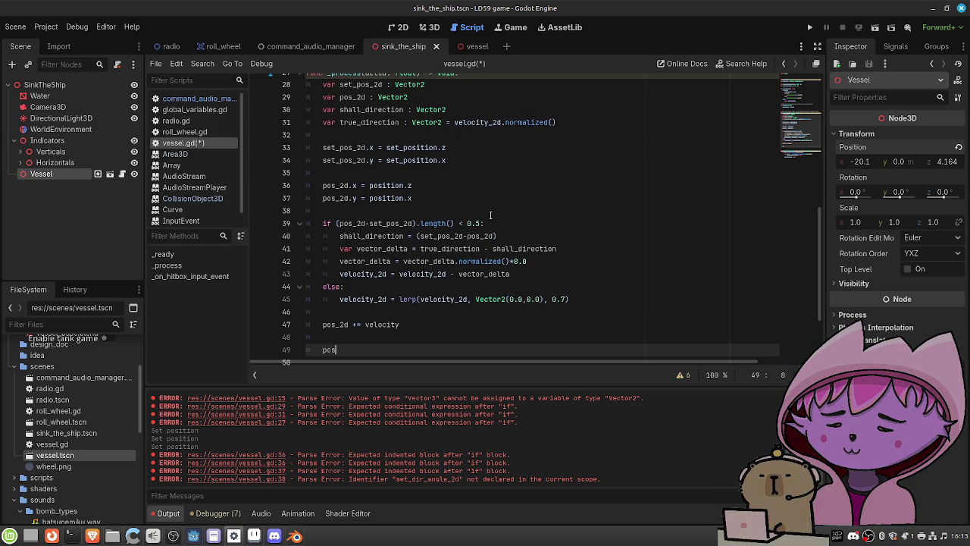
{"action": "key", "text": "Down"}
{"action": "key", "text": "Return"}
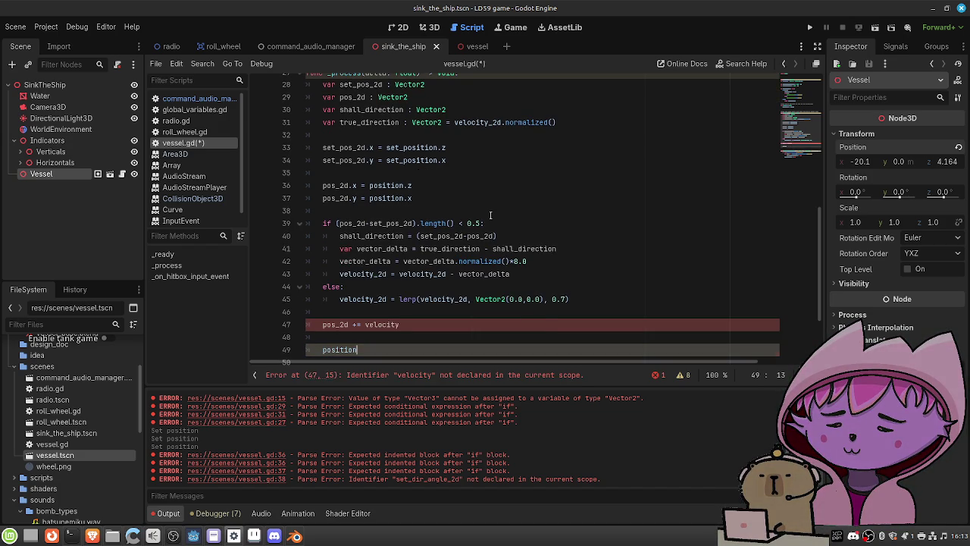
{"action": "type", "text": ".z ="}
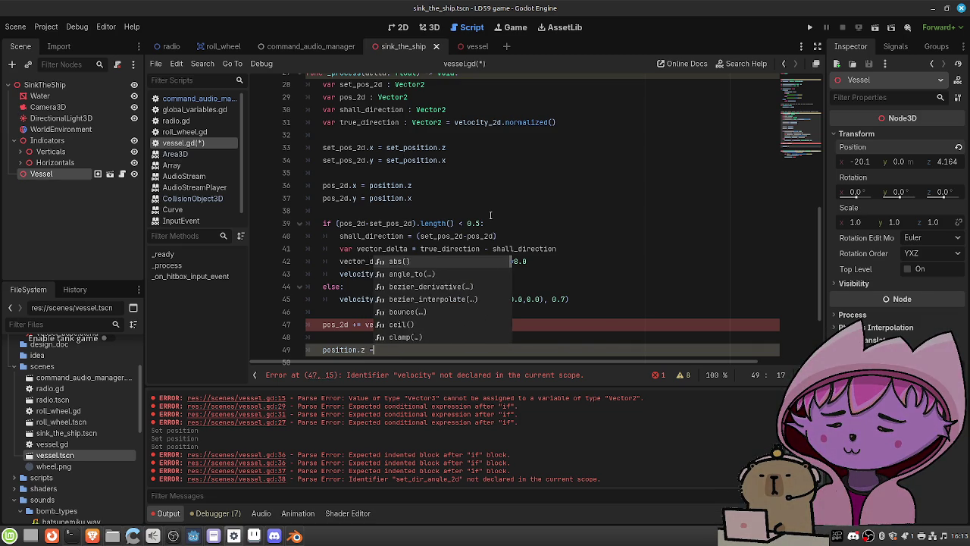
{"action": "type", "text": " pos_2d.x"}
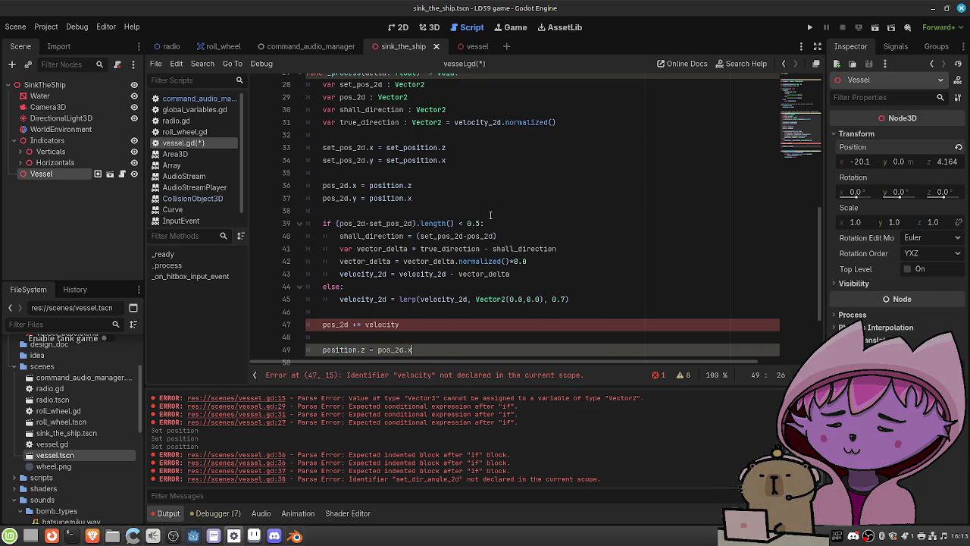
{"action": "key", "text": "Return"}
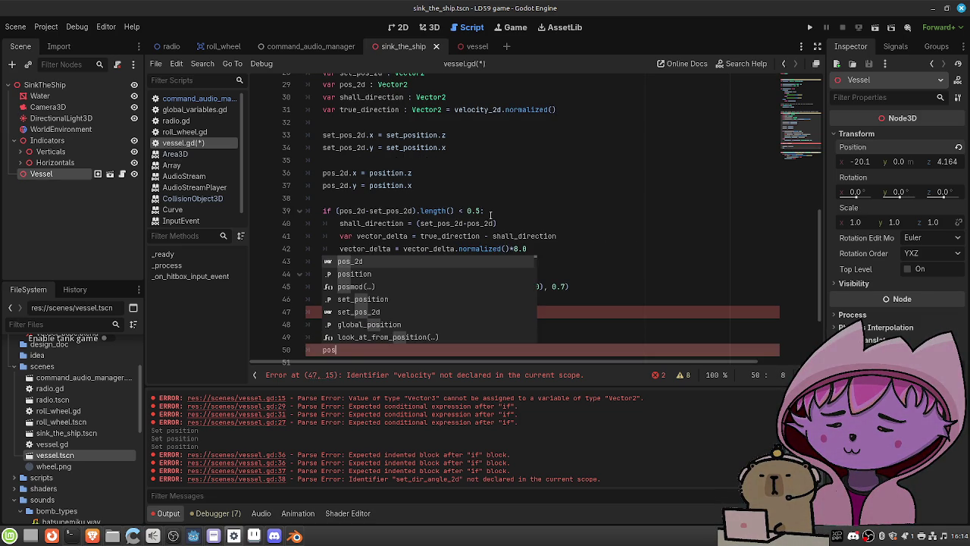
{"action": "key", "text": "Down"}
{"action": "key", "text": "Return"}
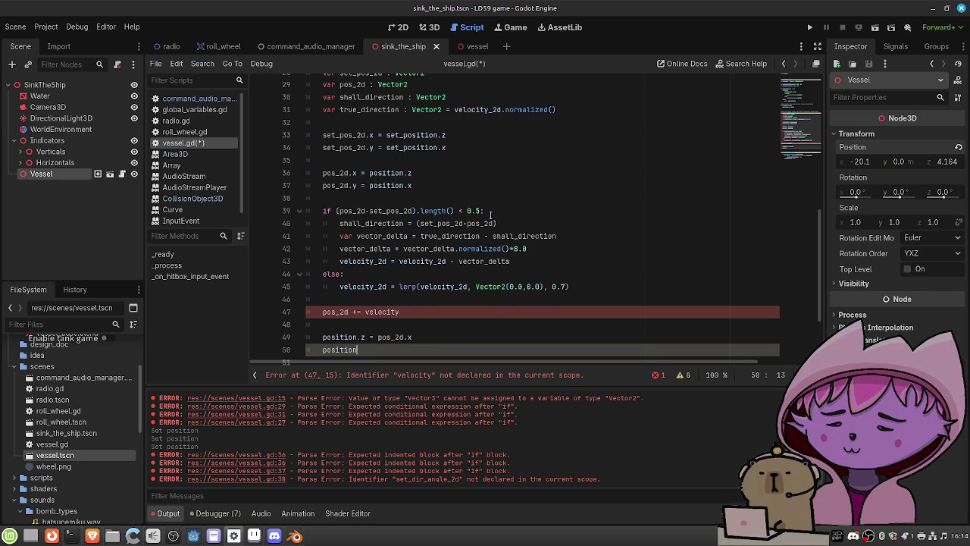
{"action": "type", "text": ".x = pos_"}
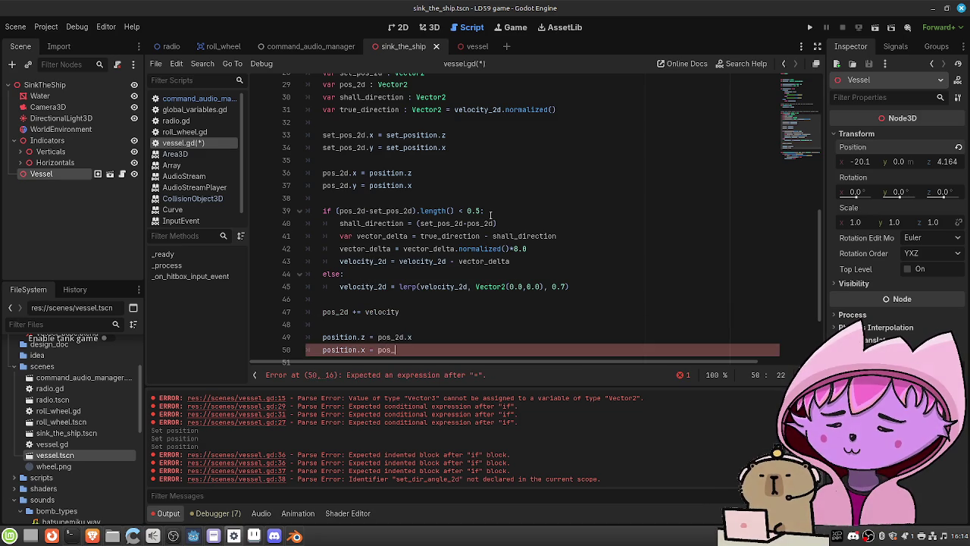
{"action": "key", "text": "ctrl+s"}
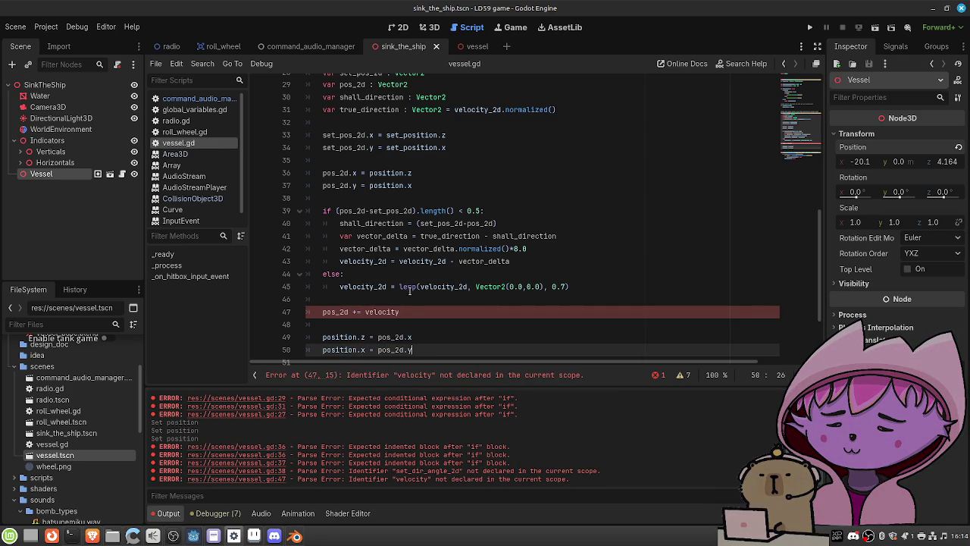
Step: Review vessel.gd from line 47, briefly view the 2D workspace, then return to the script
{"action": "left_click", "coordinate": [412, 311]}
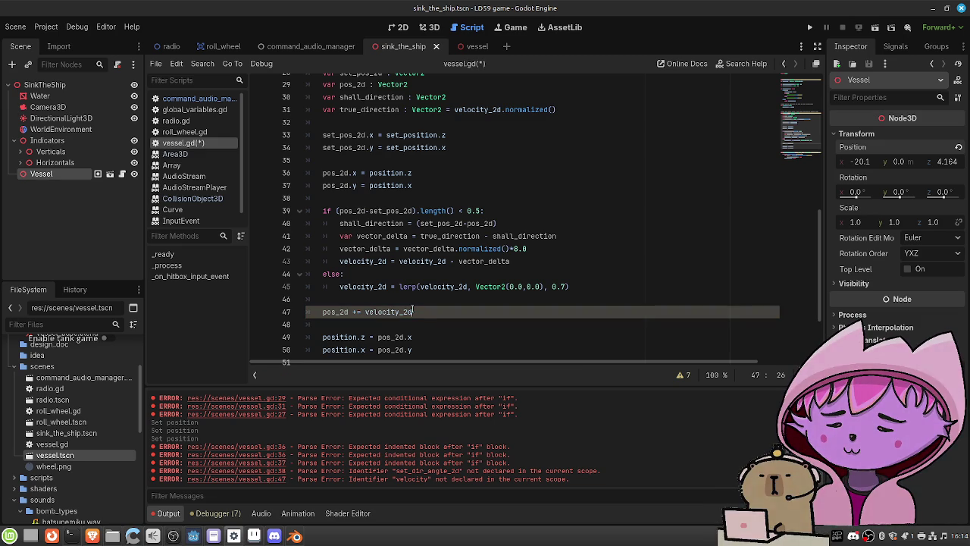
{"action": "scroll", "coordinate": [416, 303], "scroll_direction": "down", "scroll_amount": 1}
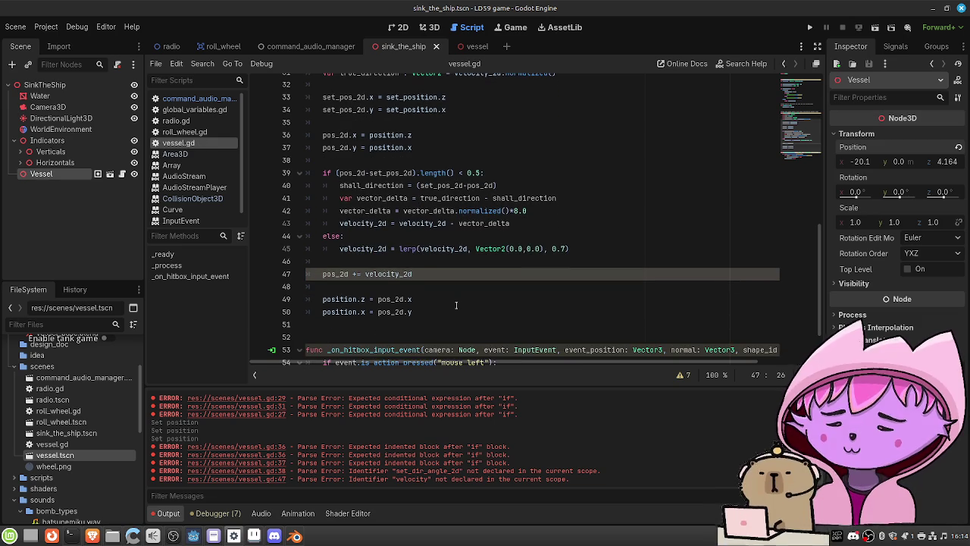
{"action": "scroll", "coordinate": [456, 305], "scroll_direction": "up", "scroll_amount": 2}
{"action": "scroll", "coordinate": [456, 305], "scroll_direction": "down", "scroll_amount": 3}
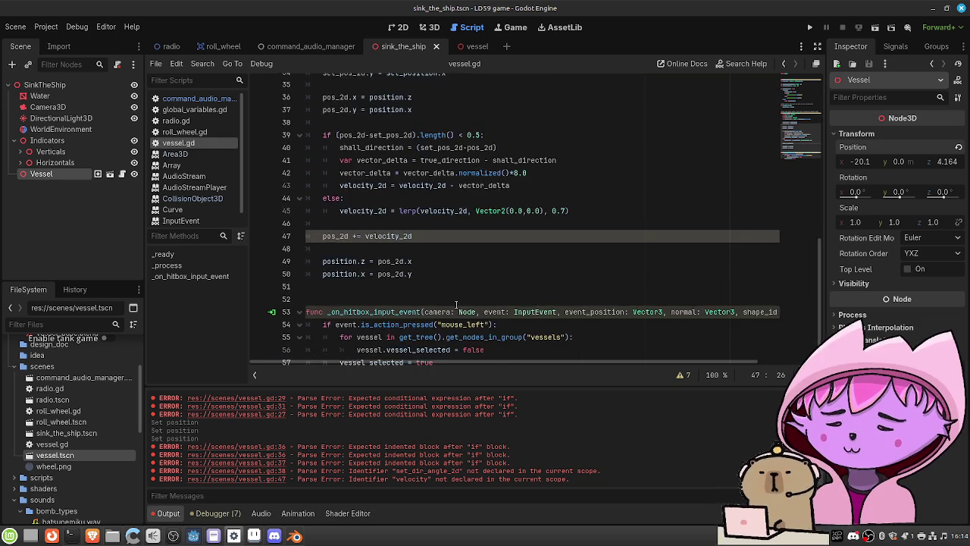
{"action": "scroll", "coordinate": [455, 305], "scroll_direction": "up", "scroll_amount": 3}
{"action": "scroll", "coordinate": [455, 306], "scroll_direction": "up", "scroll_amount": 5}
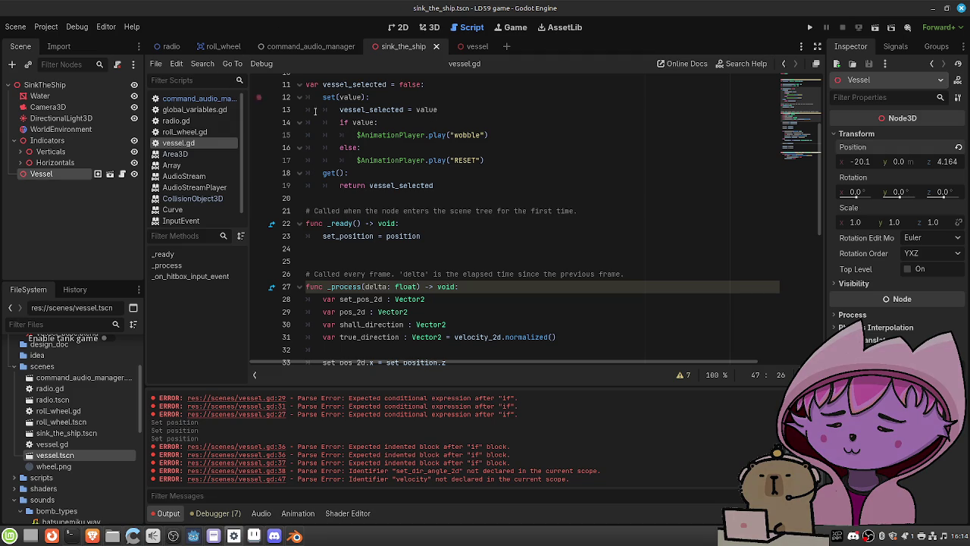
{"action": "left_click", "coordinate": [408, 30]}
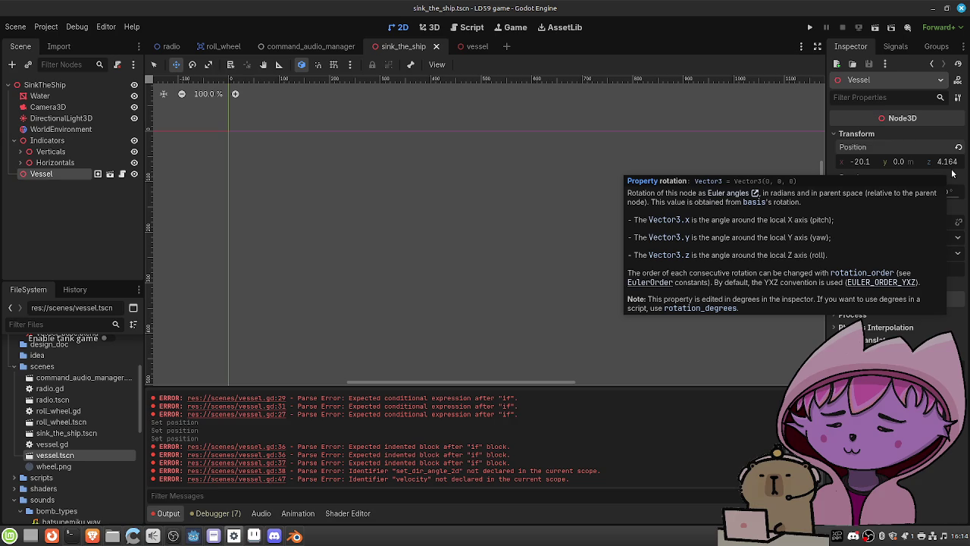
{"action": "left_click", "coordinate": [471, 28]}
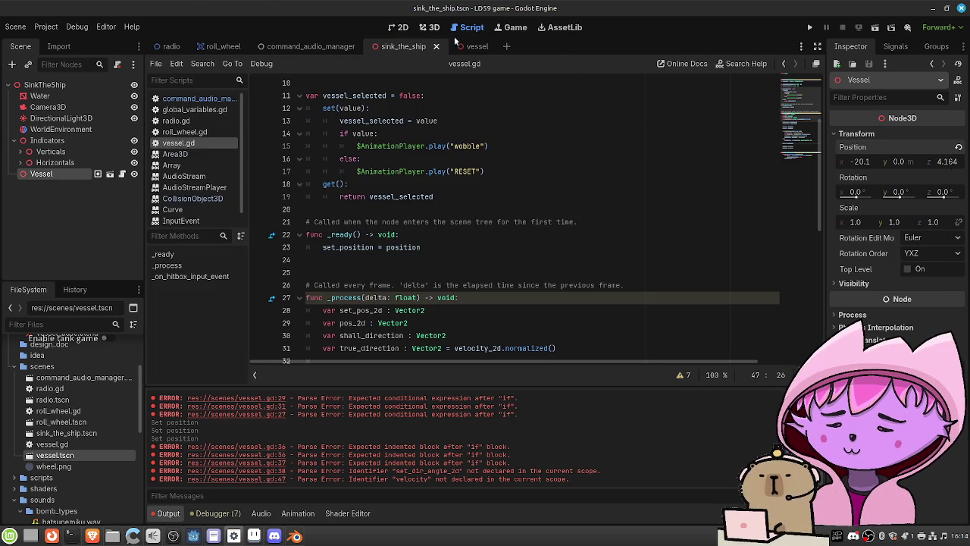
Step: Trial-move the Vessel along x in the 3D view, undo it, and return to vessel.gd
{"action": "left_click", "coordinate": [430, 28]}
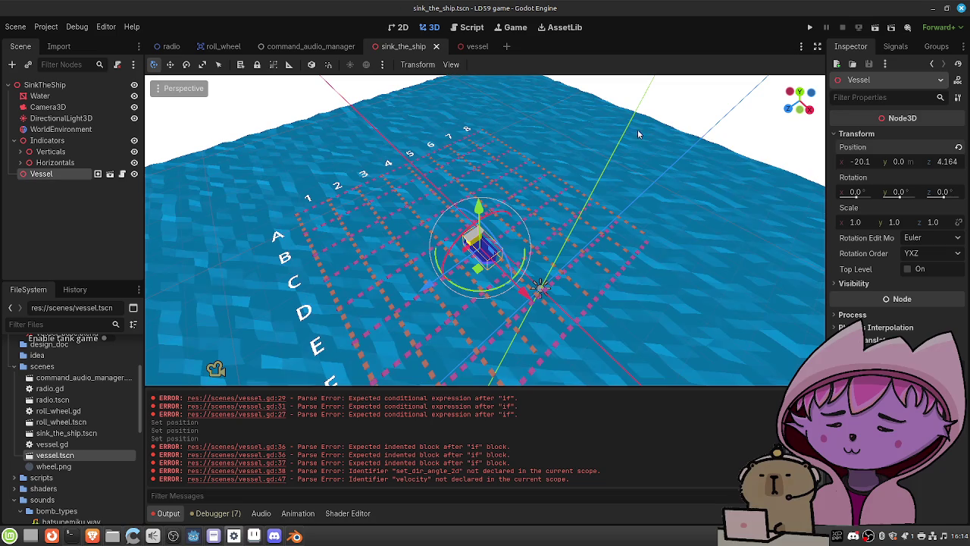
{"action": "mouse_move", "coordinate": [839, 161]}
{"action": "left_mouse_down"}
{"action": "mouse_move", "coordinate": [808, 162]}
{"action": "mouse_move", "coordinate": [861, 164]}
{"action": "left_mouse_up"}
{"action": "key", "text": "ctrl+z"}
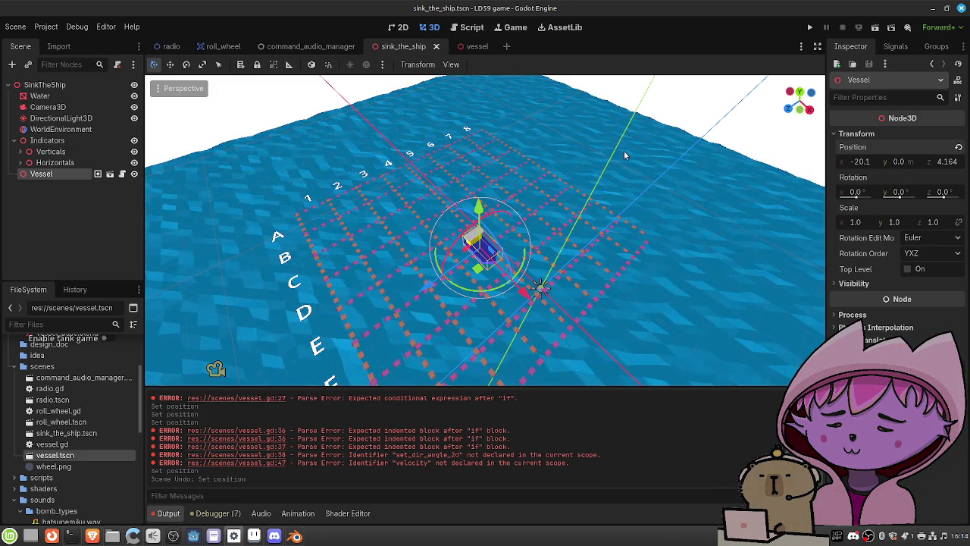
{"action": "left_click", "coordinate": [469, 29]}
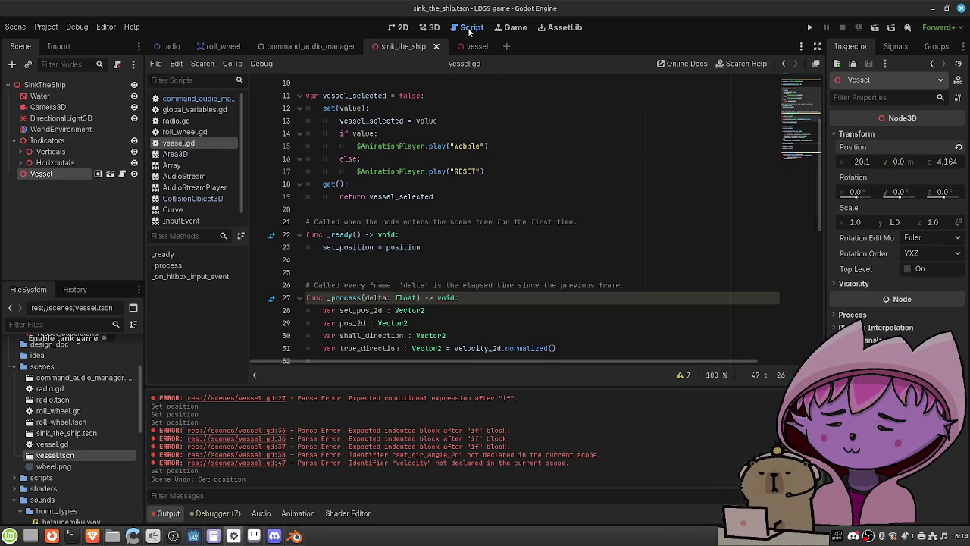
Step: Set set_position in _ready to Vector3(-50.0, 0.0, 4.0), commenting out the old value, and save
{"action": "scroll", "coordinate": [512, 166], "scroll_direction": "up", "scroll_amount": 3}
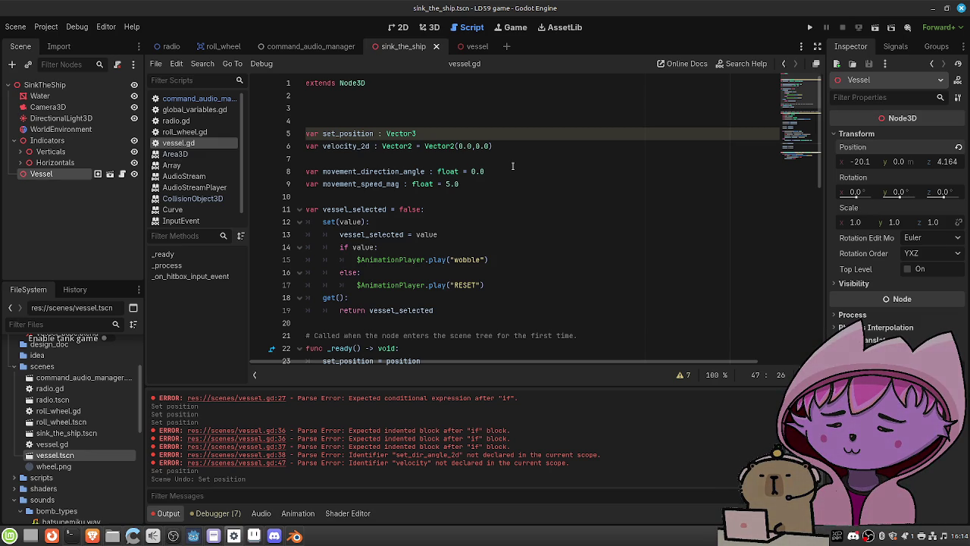
{"action": "scroll", "coordinate": [512, 166], "scroll_direction": "down", "scroll_amount": 6}
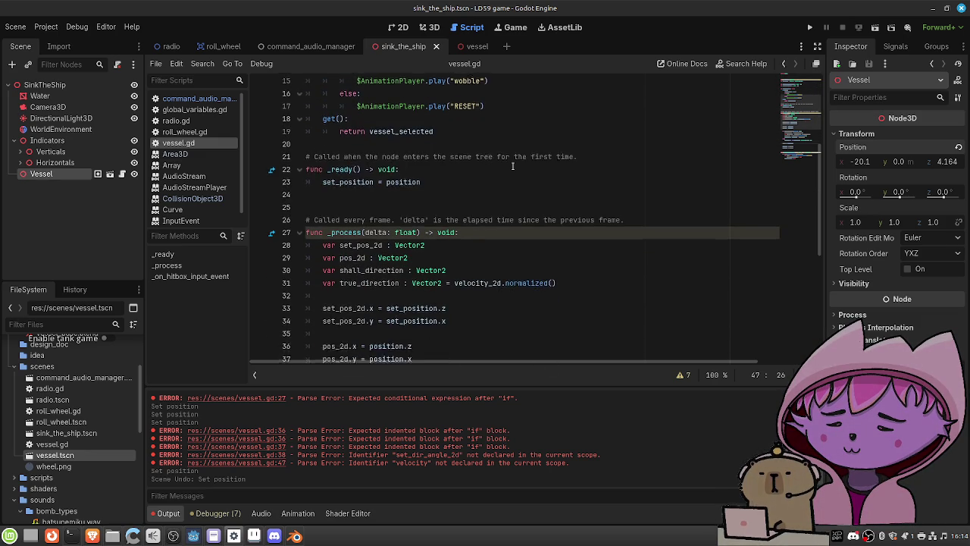
{"action": "scroll", "coordinate": [512, 166], "scroll_direction": "down", "scroll_amount": 1}
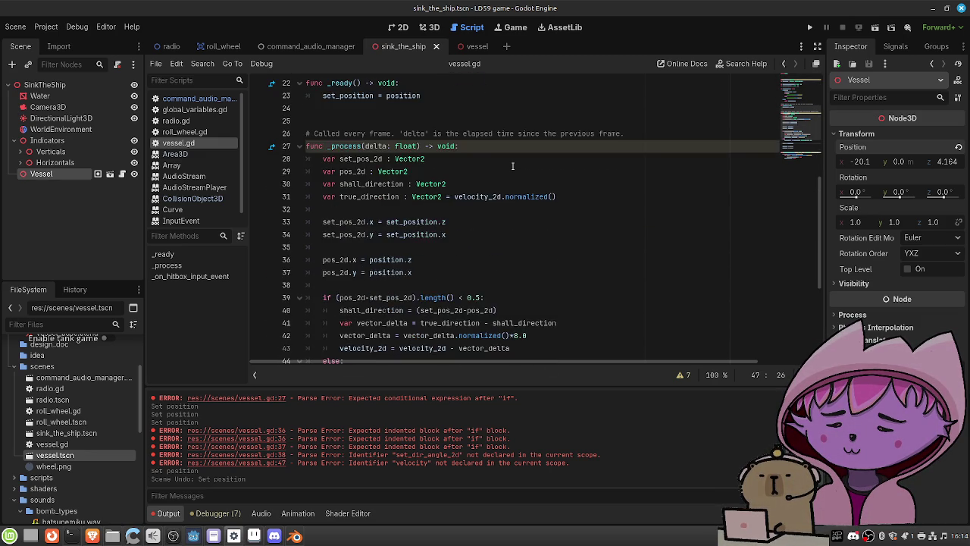
{"action": "scroll", "coordinate": [512, 166], "scroll_direction": "up", "scroll_amount": 5}
{"action": "left_click", "coordinate": [449, 285]}
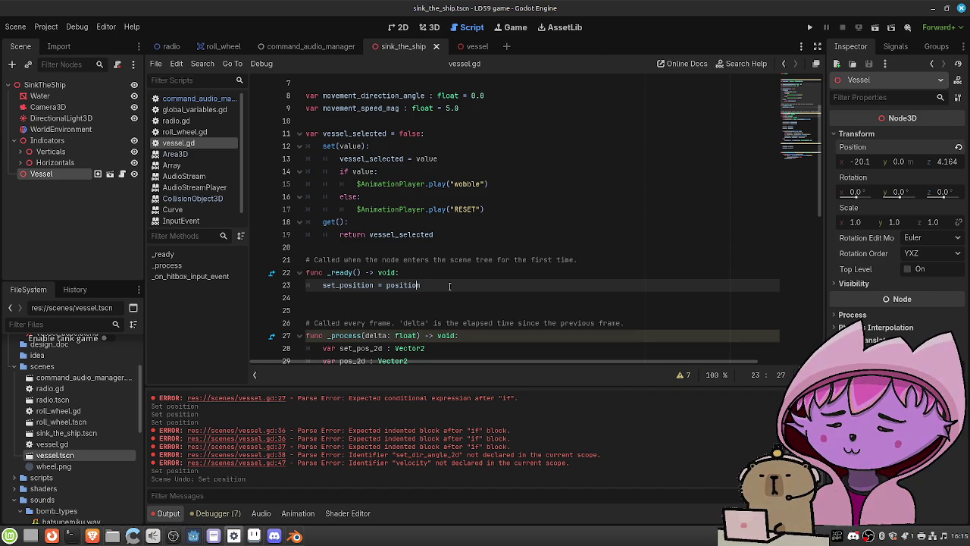
{"action": "type", "text": "#"}
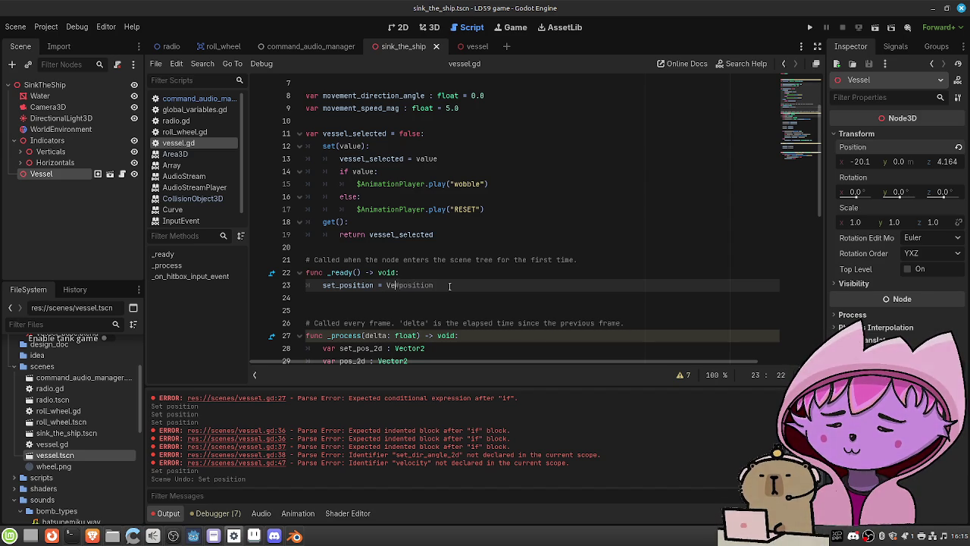
{"action": "type", "text": "ector3("}
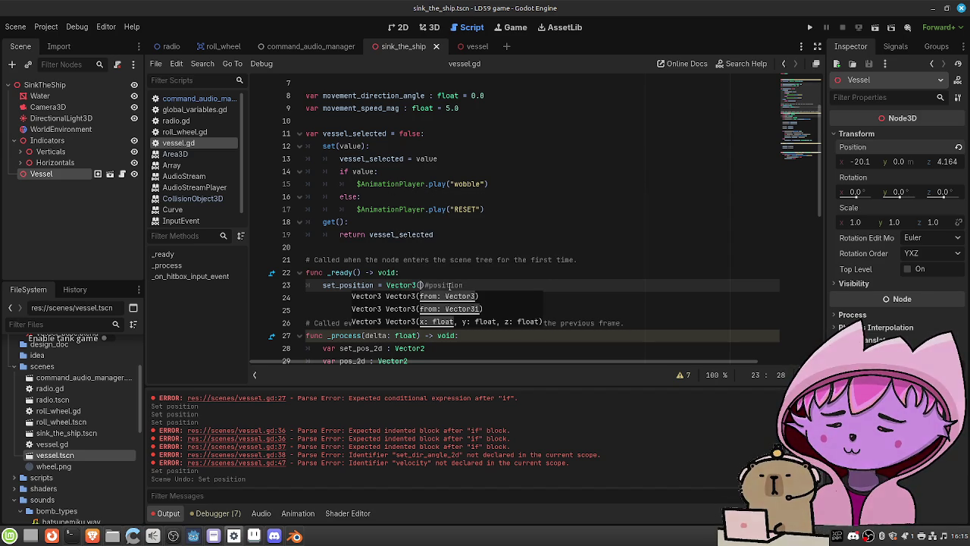
{"action": "type", "text": "50"}
{"action": "type", "text": ".0,0.0, 4.0"}
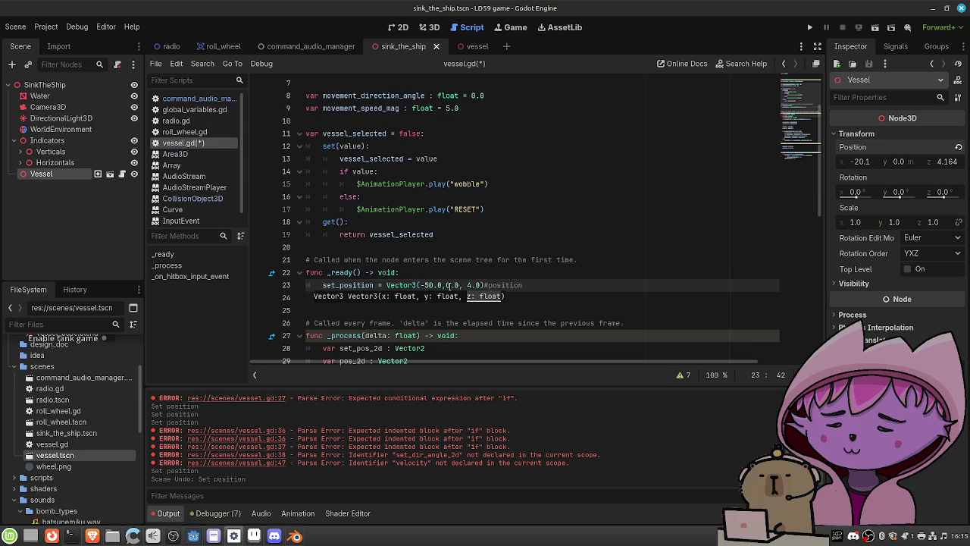
{"action": "key", "text": "ctrl+s"}
{"action": "left_click", "coordinate": [431, 27]}
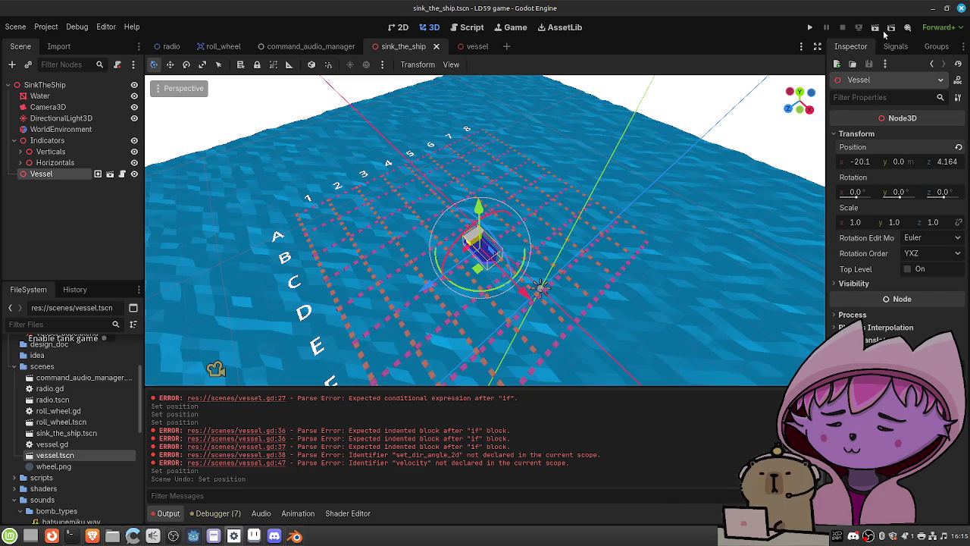
Step: Test-run the current scene to check the boat on the grid, close it, and return to vessel.gd
{"action": "left_click", "coordinate": [877, 29]}
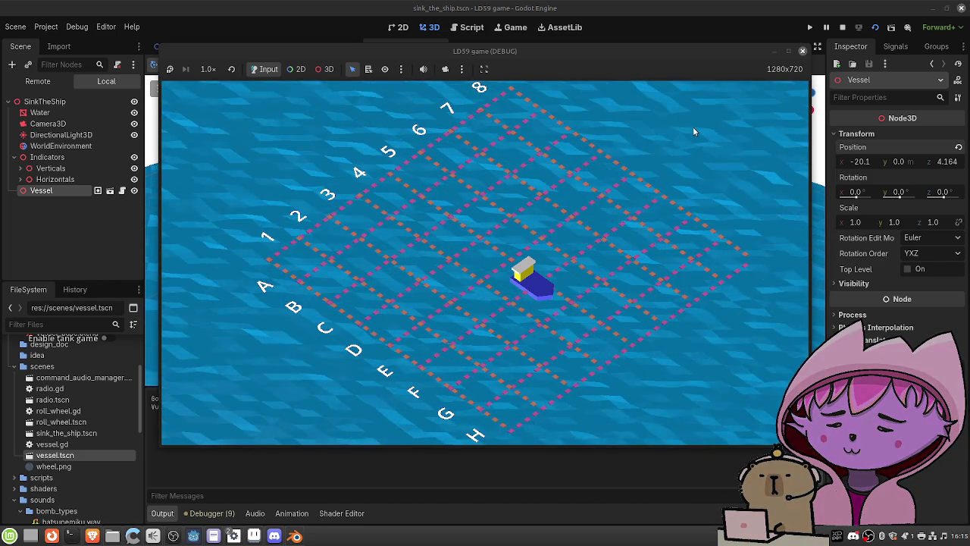
{"action": "left_click", "coordinate": [801, 51]}
{"action": "left_click", "coordinate": [472, 26]}
{"action": "scroll", "coordinate": [372, 190], "scroll_direction": "down", "scroll_amount": 3}
{"action": "scroll", "coordinate": [372, 189], "scroll_direction": "down", "scroll_amount": 1}
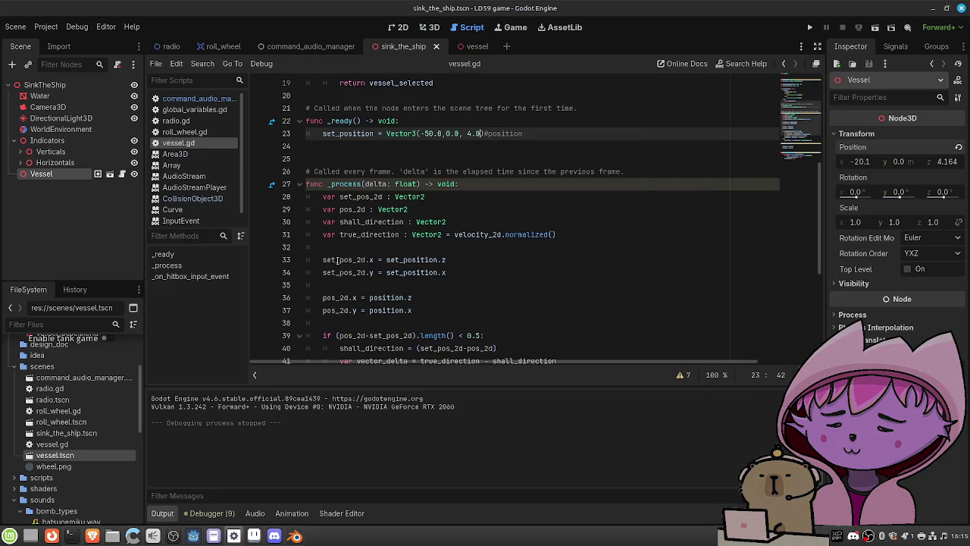
{"action": "left_click", "coordinate": [356, 250]}
{"action": "scroll", "coordinate": [443, 202], "scroll_direction": "up", "scroll_amount": 4}
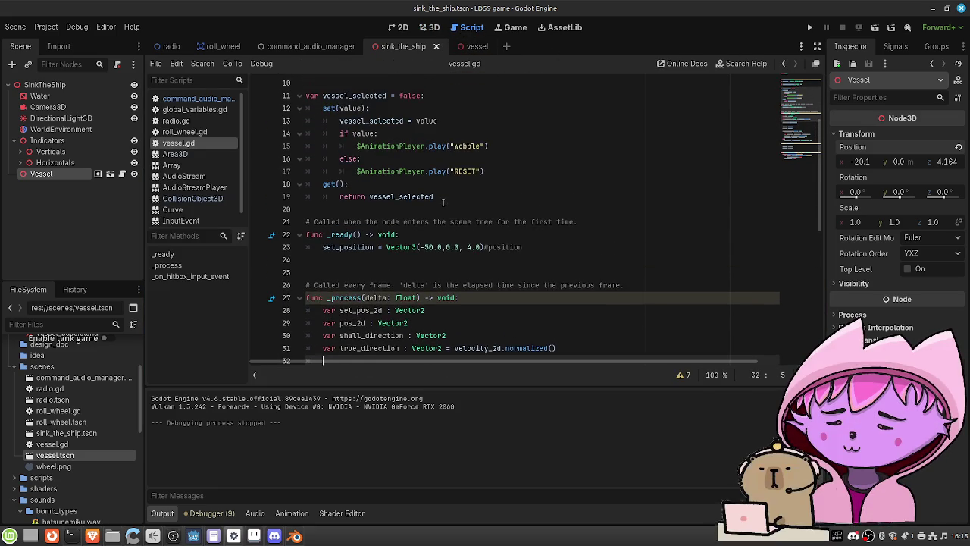